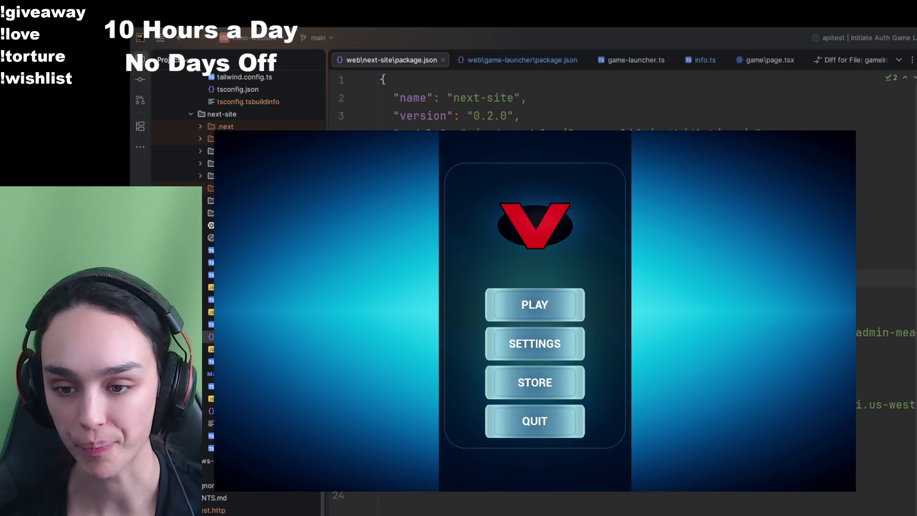
- Start the game from the main menu and let it load into the green-walled level
{"action": "left_click", "coordinate": [540, 308]}
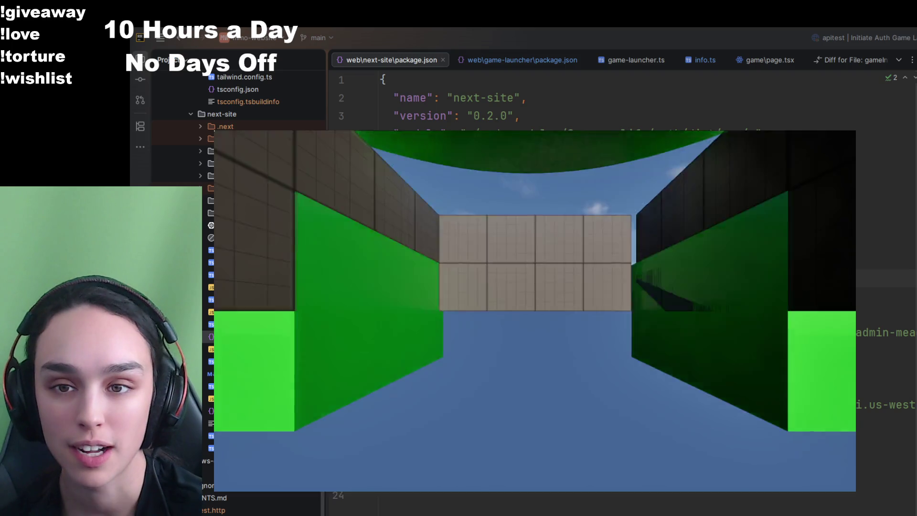
- Run across the central platform toward the blue NPC by the green cylinder
{"action": "key", "text": "w"}
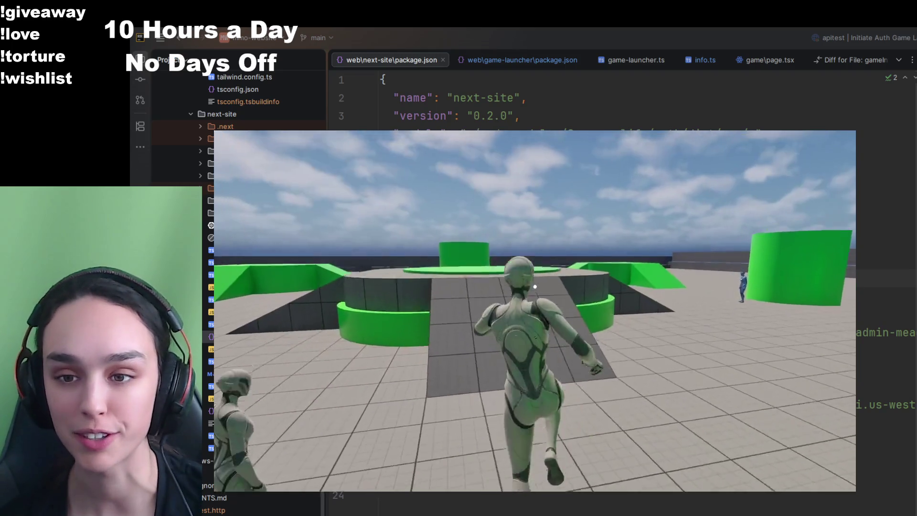
{"action": "key", "text": "w"}
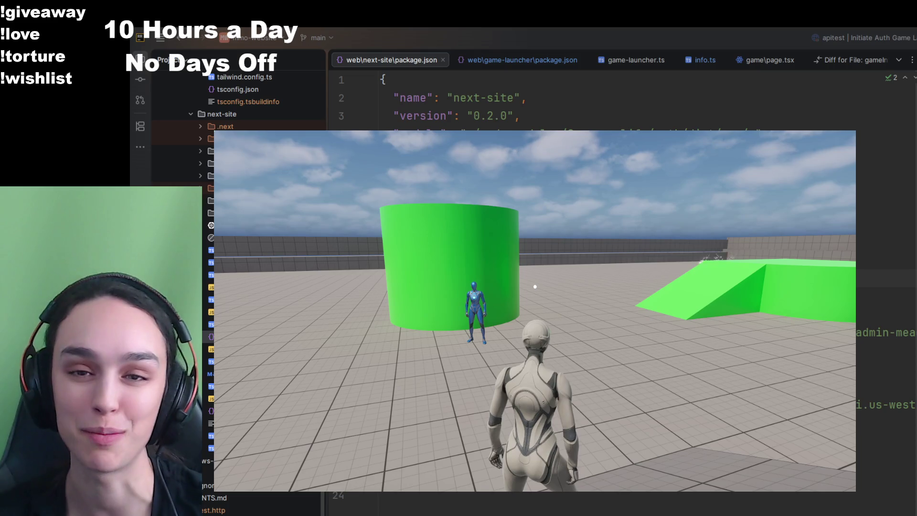
- Walk to the NPC at the green cylinder, interact, and join Fighting Arena matchmaking
{"action": "key", "text": "w"}
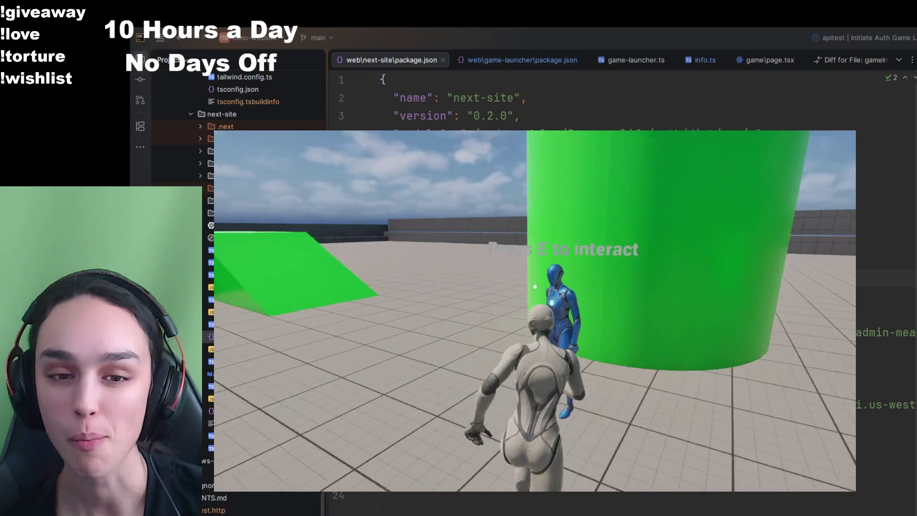
{"action": "key", "text": "e"}
{"action": "left_click", "coordinate": [531, 356]}
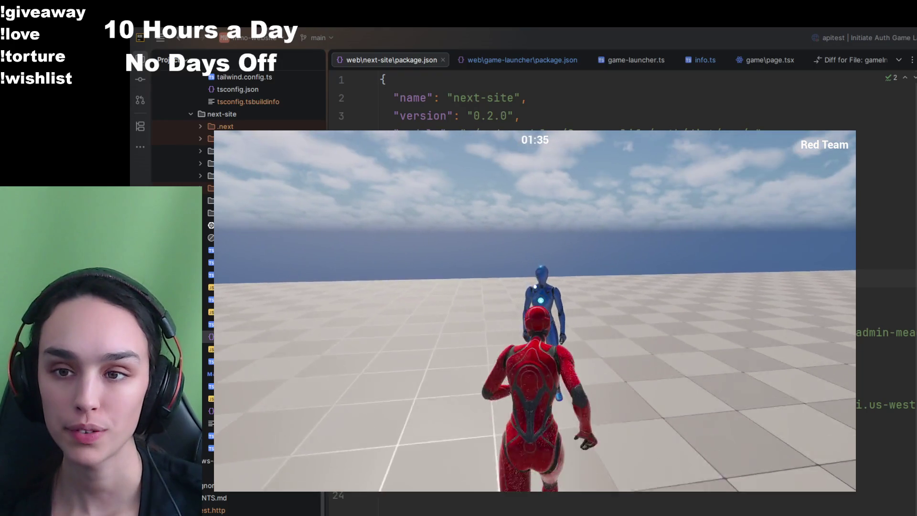
- Send the greeting 'yo' in the match chat
{"action": "key", "text": "Return"}
{"action": "type", "text": "yo"}
{"action": "key", "text": "Return"}
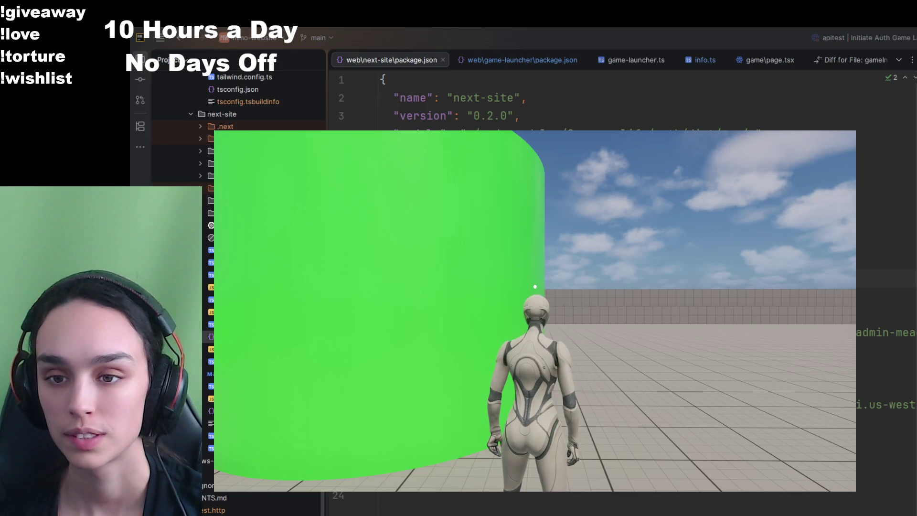
- Crouch-walk to the NPC group, accept the arena offer, and join the Fighting Arena queue
{"action": "mouse_move", "coordinate": [535, 287]}
{"action": "key", "text": "c"}
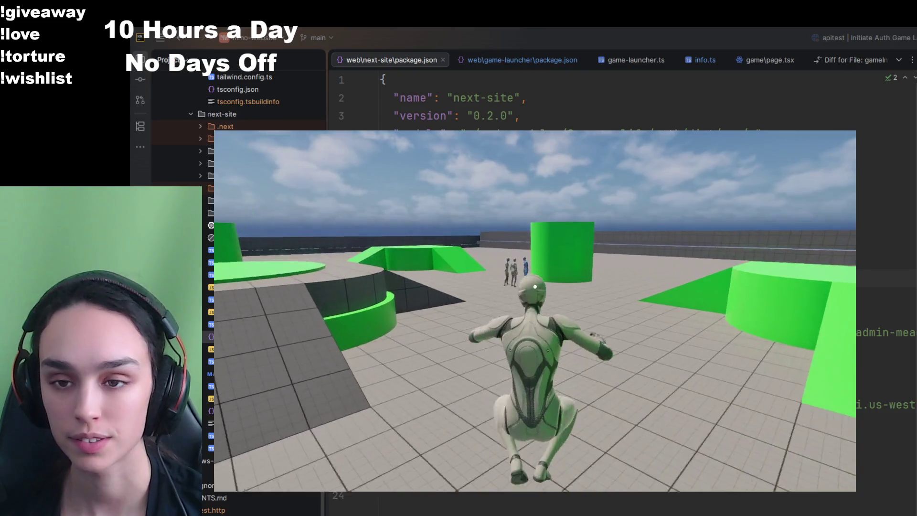
{"action": "key", "text": "c"}
{"action": "key", "text": "w"}
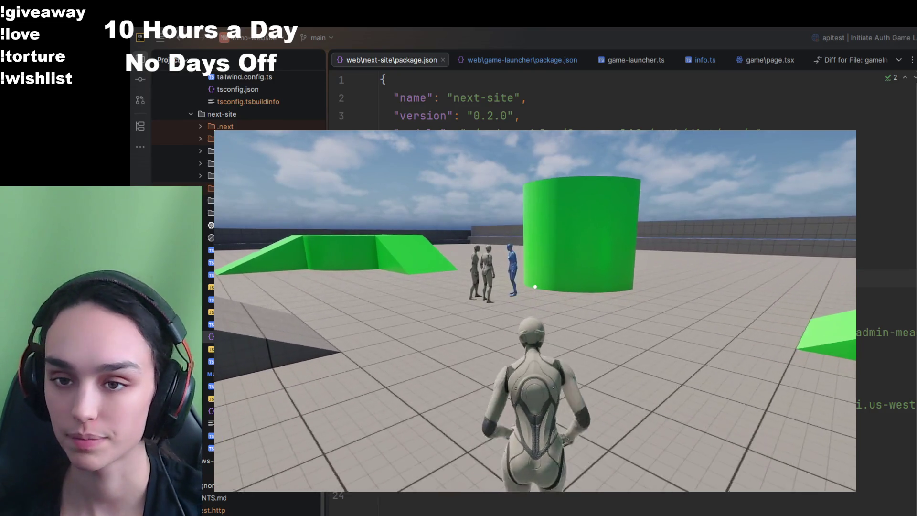
{"action": "key", "text": "e"}
{"action": "left_click", "coordinate": [514, 361]}
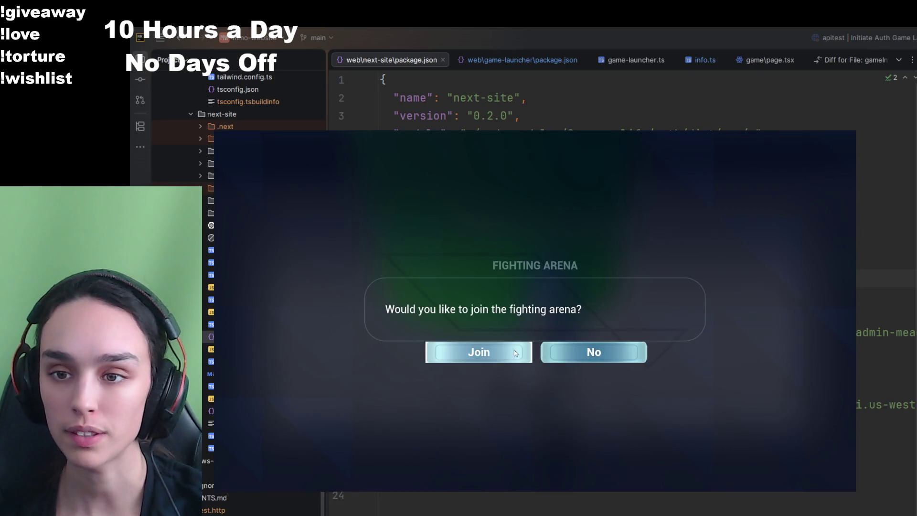
{"action": "left_click", "coordinate": [516, 353]}
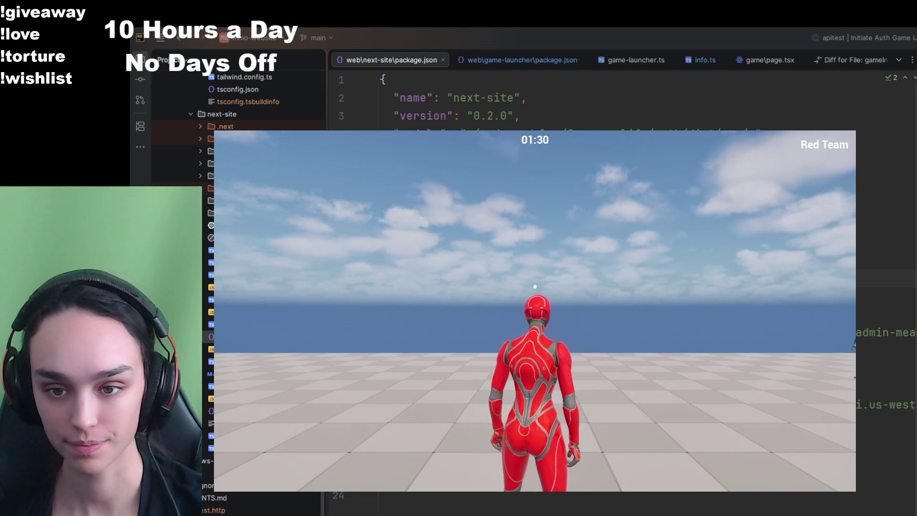
- Run the red character across the tiled arena toward the other players
{"action": "mouse_move", "coordinate": [535, 287]}
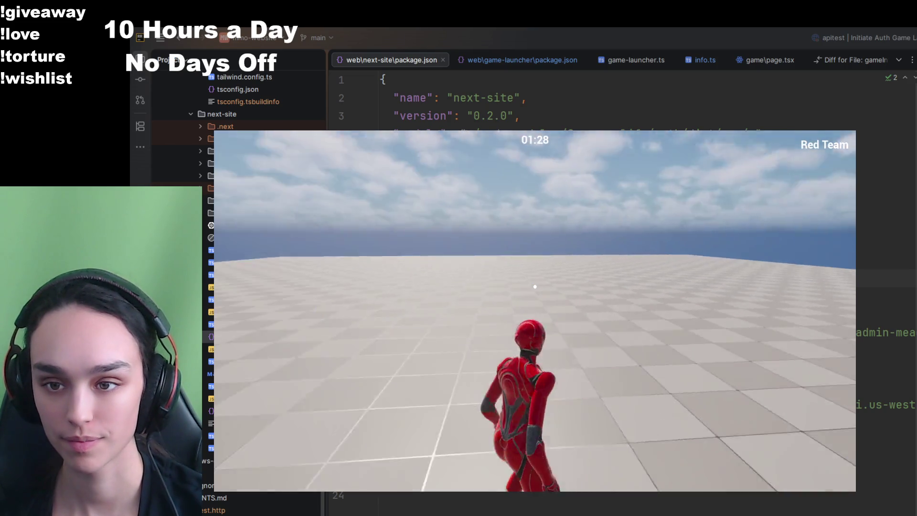
{"action": "key", "text": "w"}
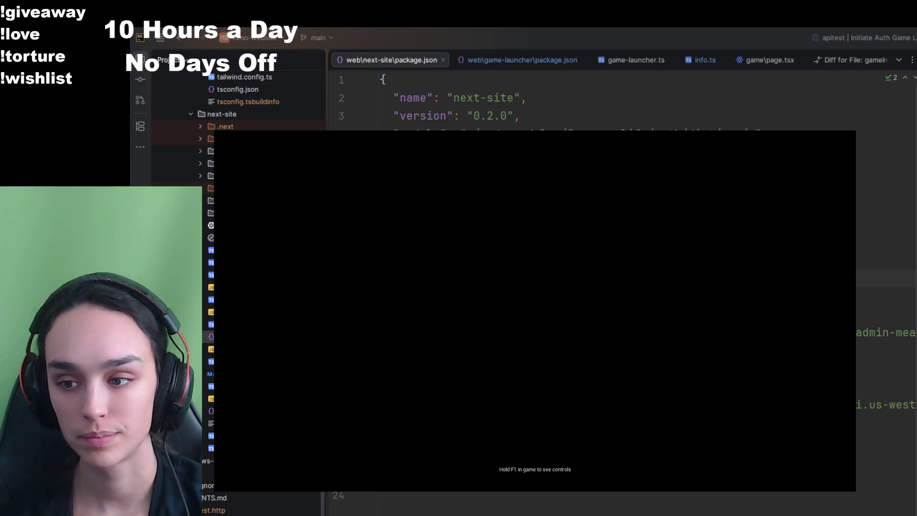
- Run through the obstacle arena past the green cylinder onto the raised platform
{"action": "key", "text": "w"}
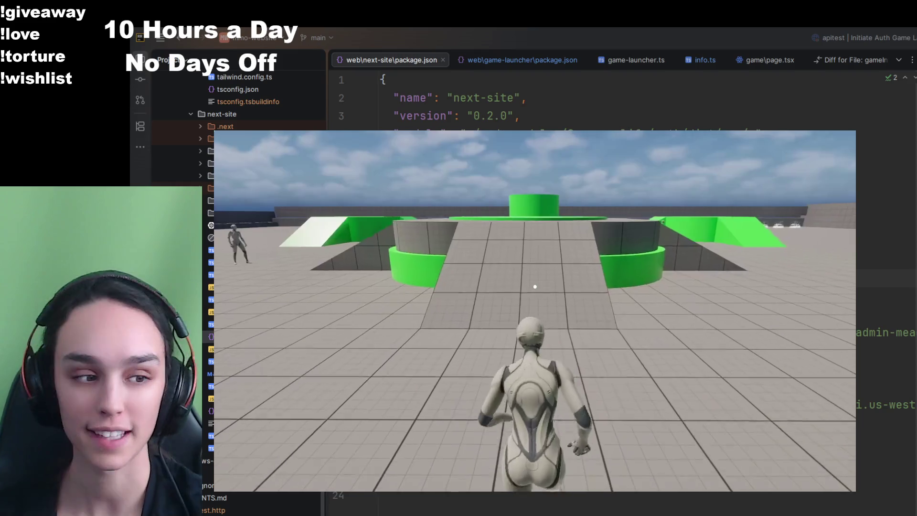
{"action": "key", "text": "w"}
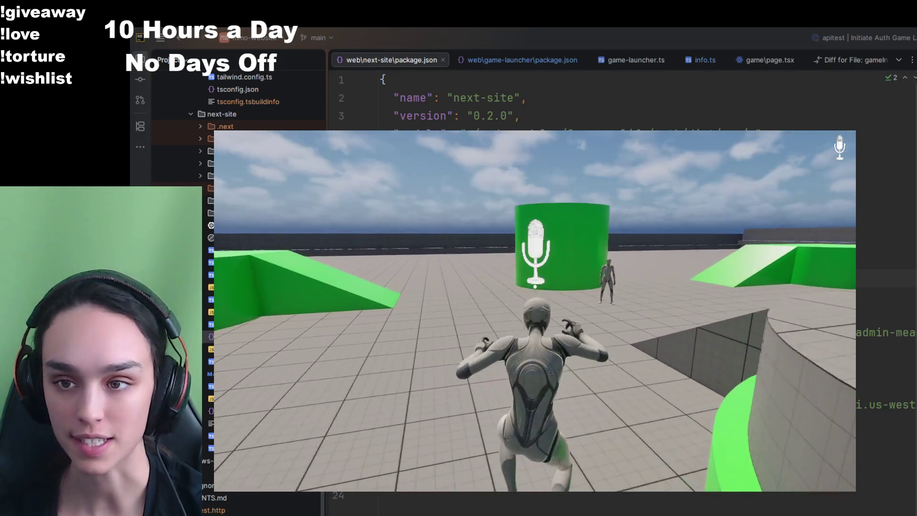
{"action": "key", "text": "w"}
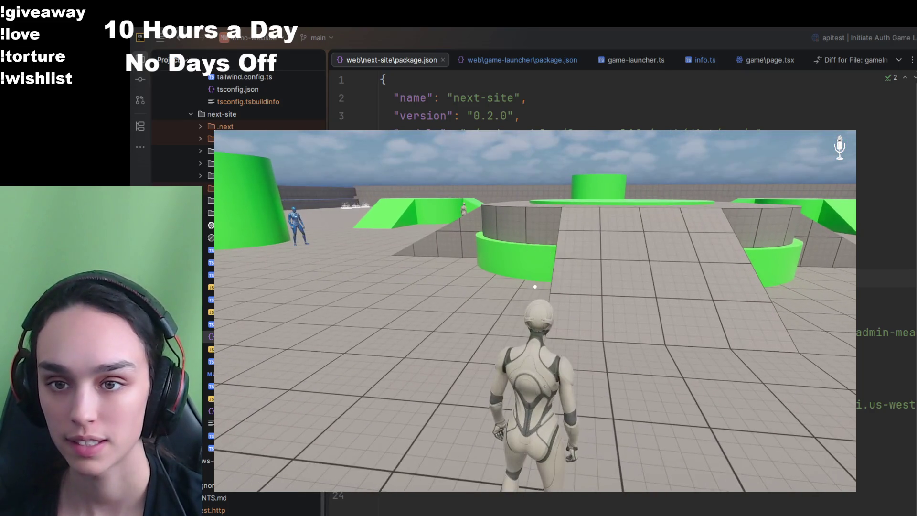
{"action": "key", "text": "w"}
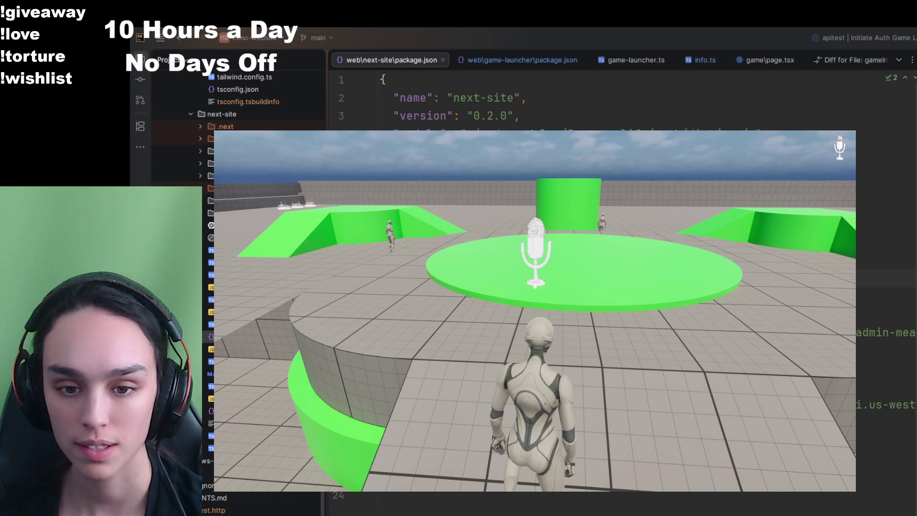
- Jump up the ledge, cross the green disc toward the ramp, then pause and exit the game
{"action": "key", "text": "space"}
{"action": "key", "text": "w"}
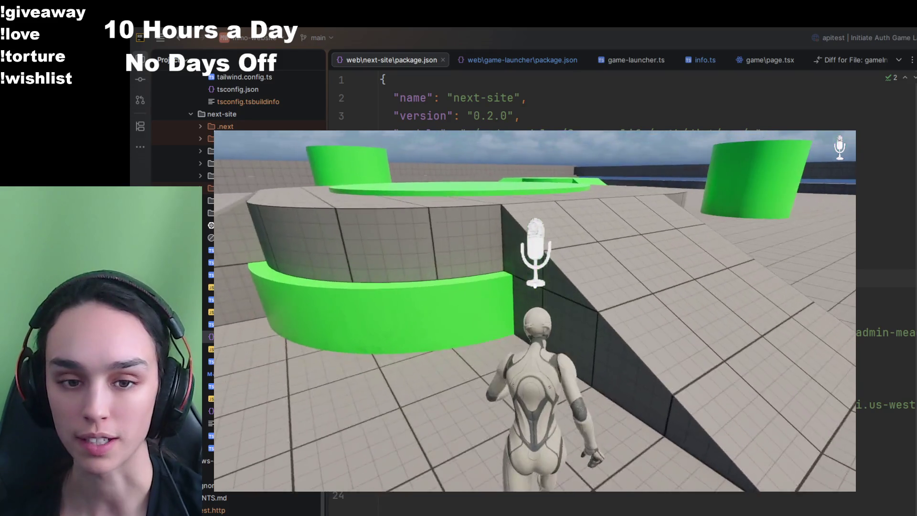
{"action": "key", "text": "space"}
{"action": "key", "text": "space"}
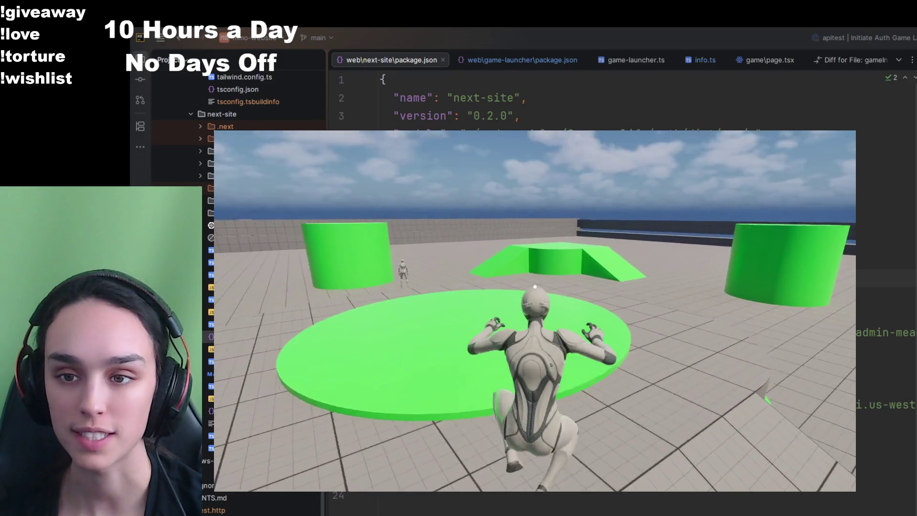
{"action": "key", "text": "space"}
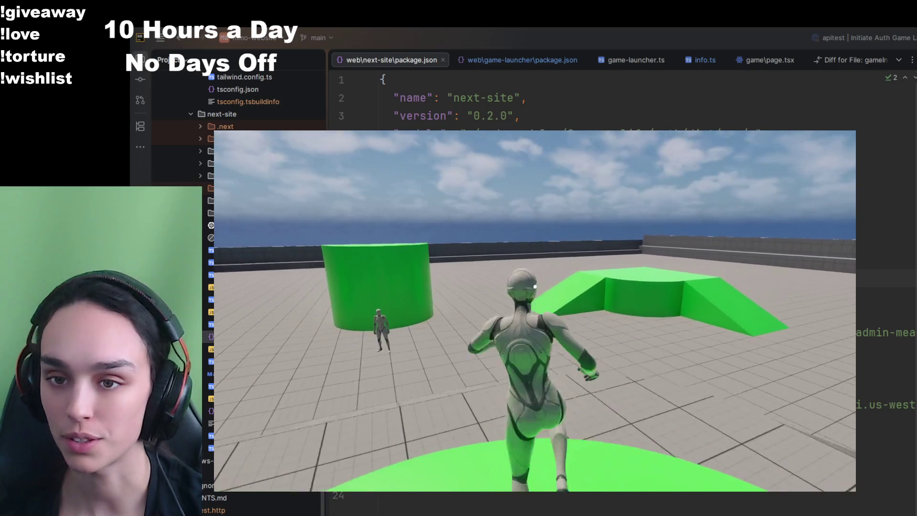
{"action": "key", "text": "w"}
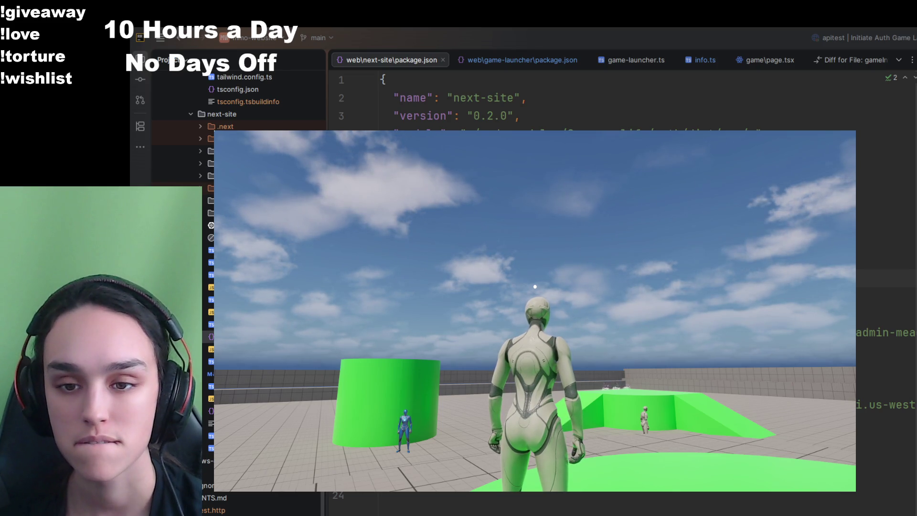
{"action": "key", "text": "Escape"}
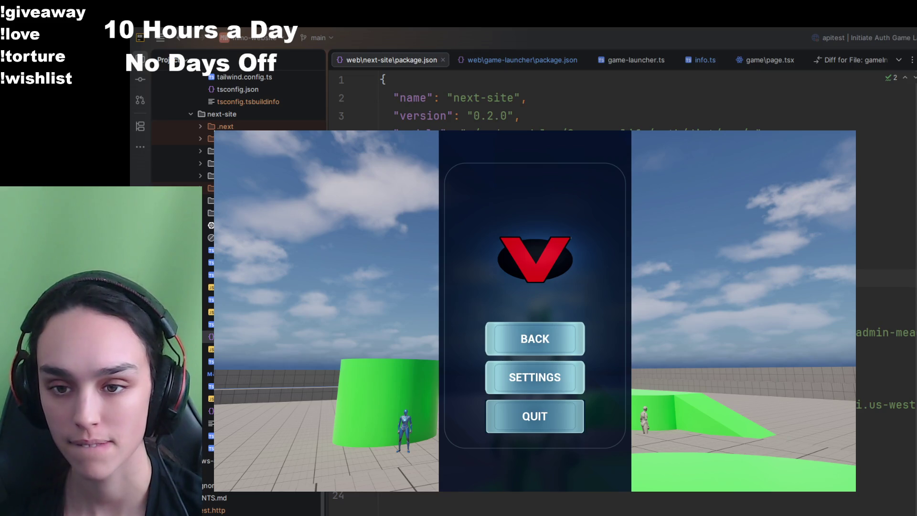
{"action": "key", "text": "Escape"}
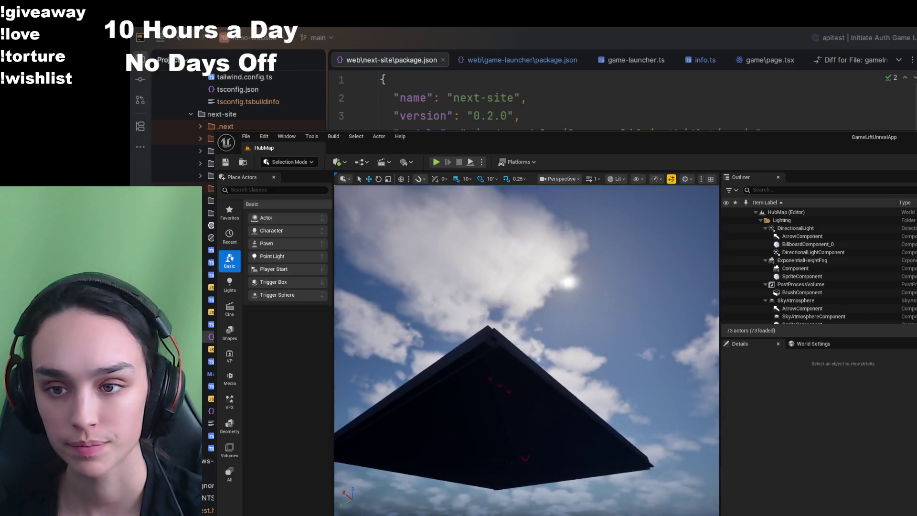
- Show the Online Services Backend Content folder's assets in the Content Drawer
{"action": "key", "text": "ctrl+space"}
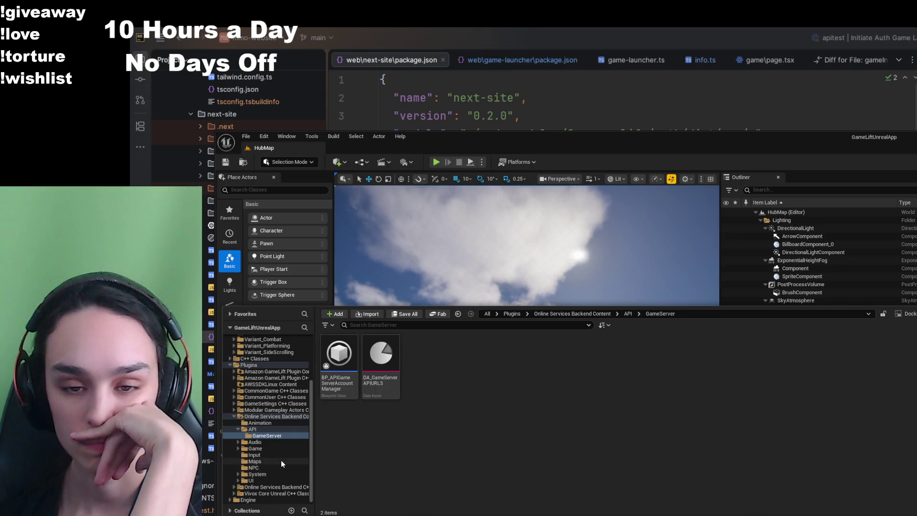
{"action": "left_click", "coordinate": [257, 417]}
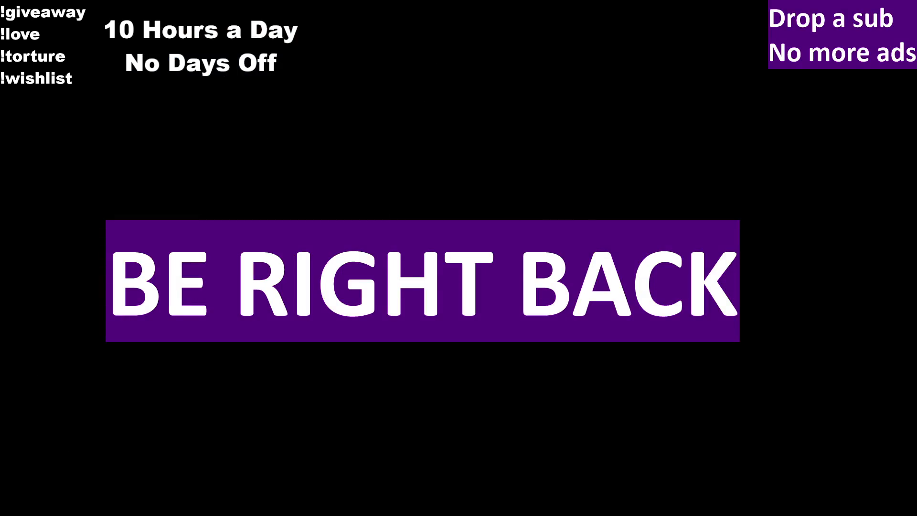
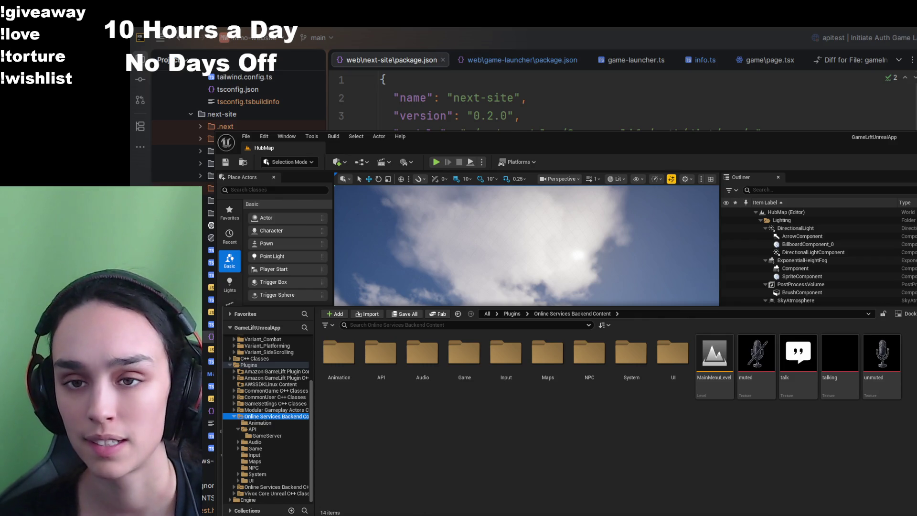
- Browse to the backend content's UI > Store folder and preview the d-bucks texture
{"action": "key", "text": "ctrl+space"}
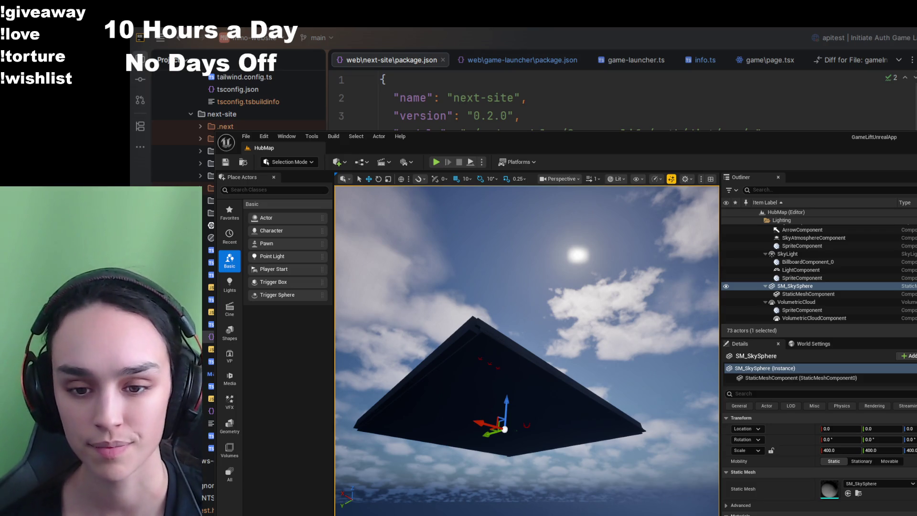
{"action": "key", "text": "ctrl+space"}
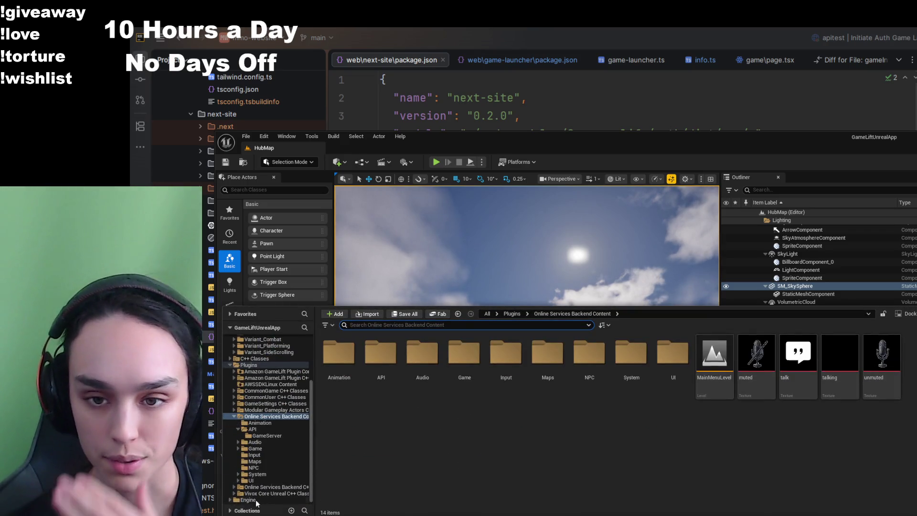
{"action": "double_click", "coordinate": [673, 356]}
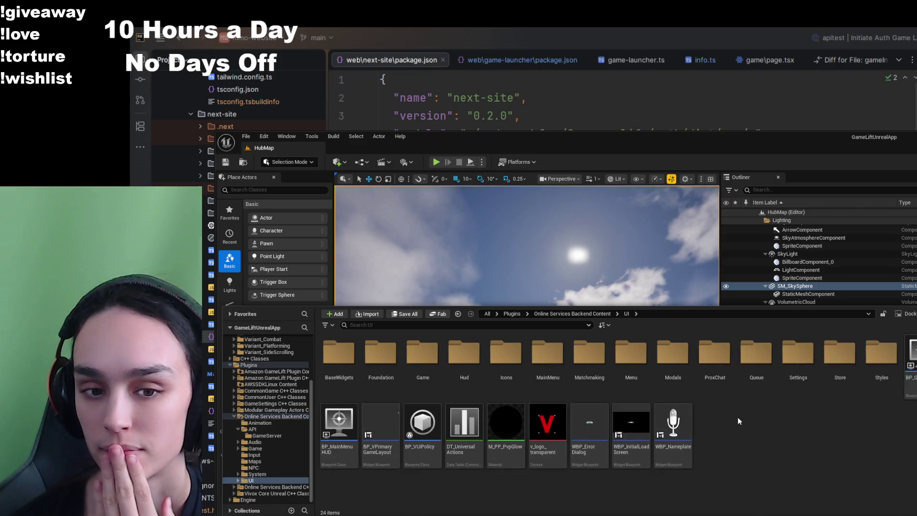
{"action": "double_click", "coordinate": [840, 356]}
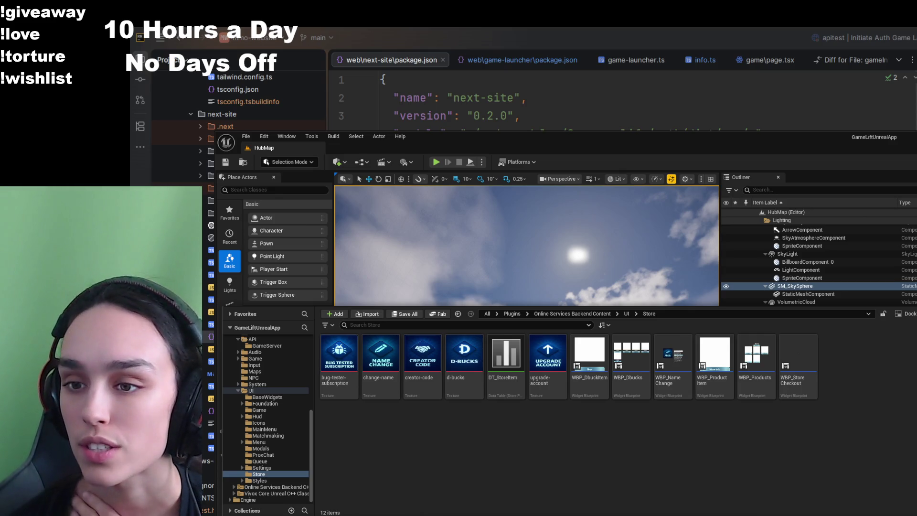
{"action": "left_click", "coordinate": [631, 363]}
{"action": "double_click", "coordinate": [469, 391]}
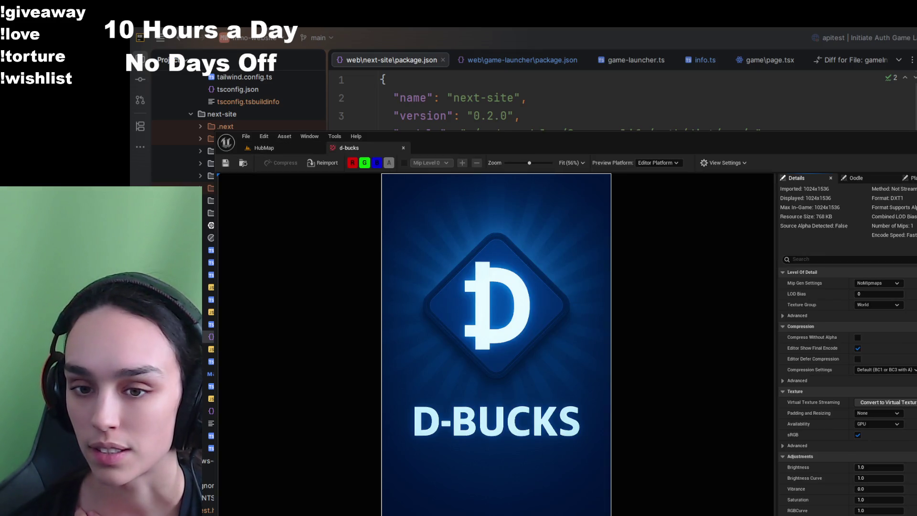
- Open the WBP_Dbucks widget blueprint, then WBP_Products, from the Store folder
{"action": "key", "text": "ctrl+space"}
{"action": "left_click", "coordinate": [635, 471]}
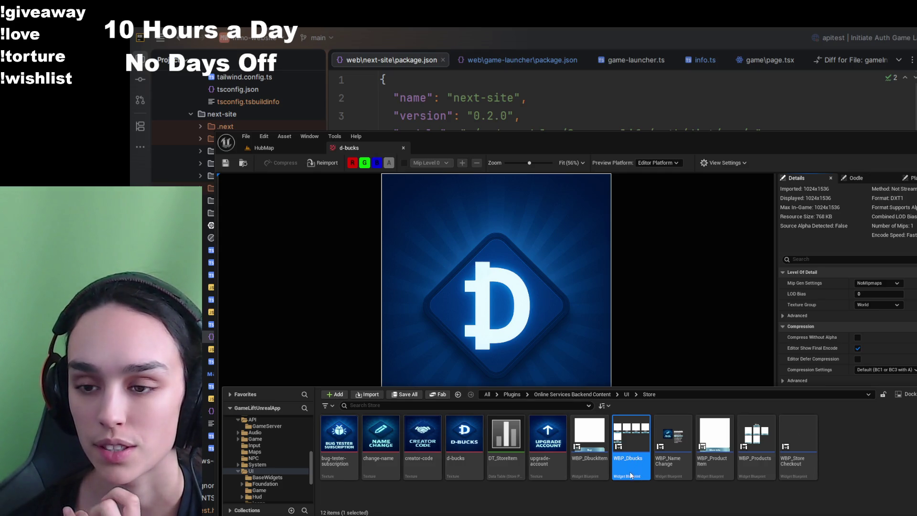
{"action": "double_click", "coordinate": [631, 454]}
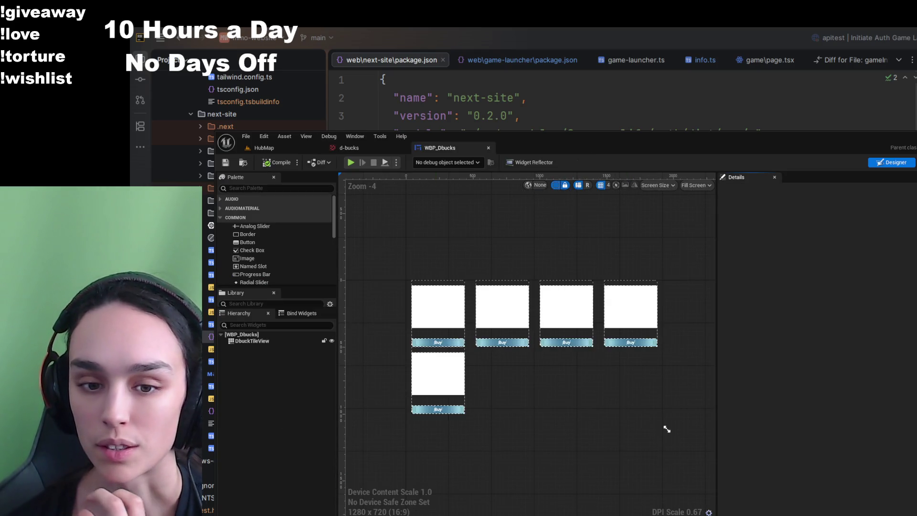
{"action": "key", "text": "ctrl+space"}
{"action": "double_click", "coordinate": [752, 357]}
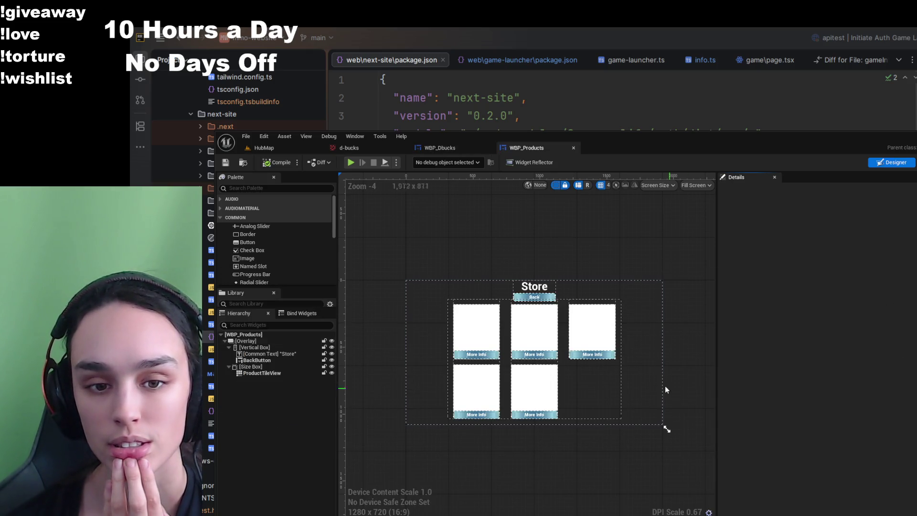
- Select ProductTileView and scroll through its Details to inspect the five-tile product grid
{"action": "scroll", "coordinate": [579, 413], "scroll_direction": "down", "scroll_amount": 4}
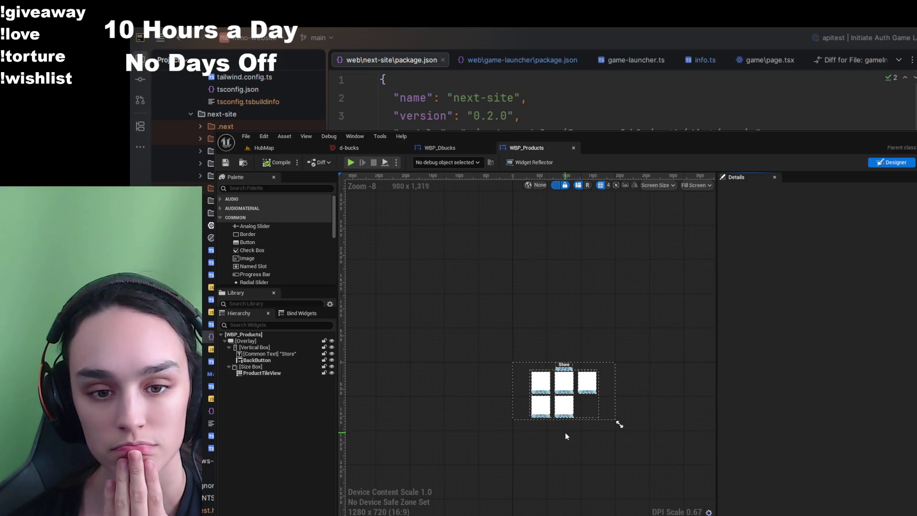
{"action": "scroll", "coordinate": [565, 432], "scroll_direction": "up", "scroll_amount": 1}
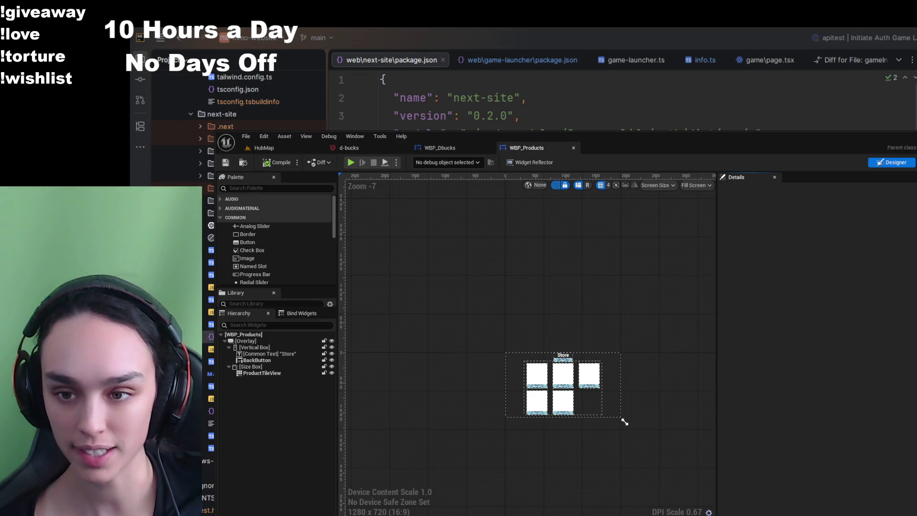
{"action": "scroll", "coordinate": [521, 313], "scroll_direction": "up", "scroll_amount": 3}
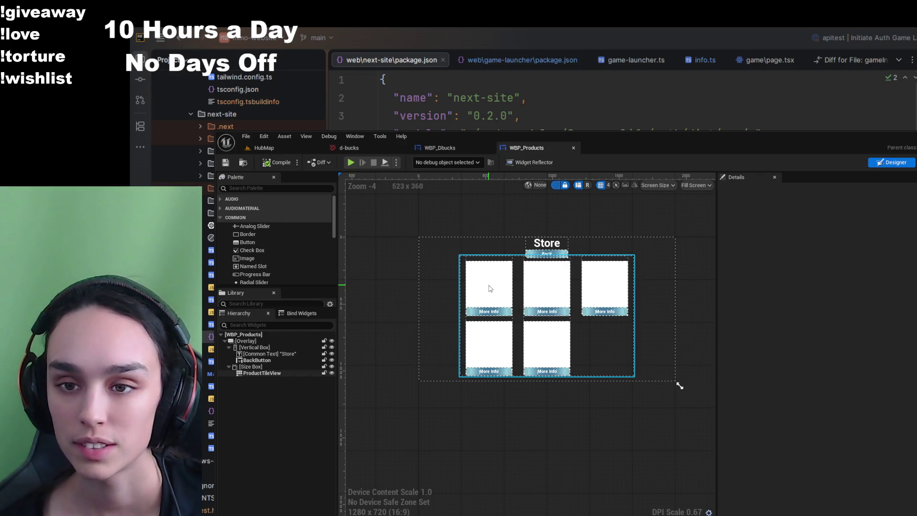
{"action": "left_click", "coordinate": [492, 289]}
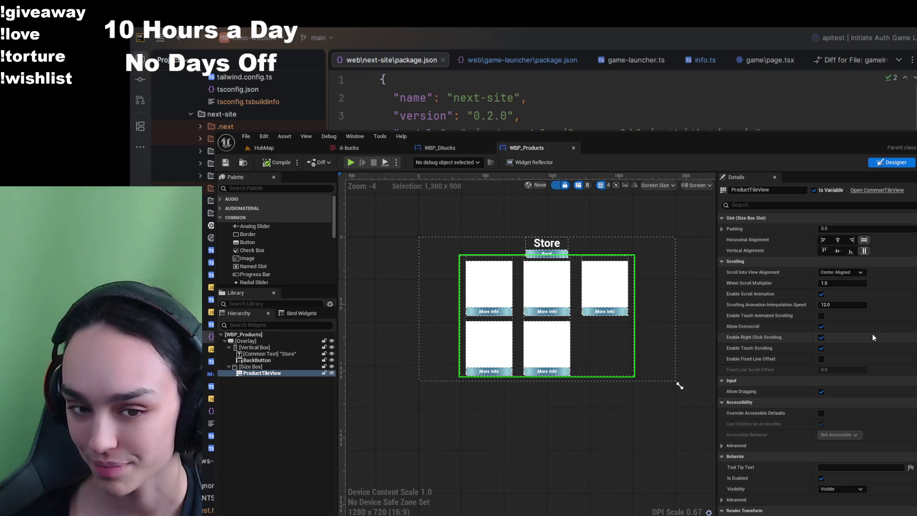
{"action": "scroll", "coordinate": [631, 347], "scroll_direction": "up", "scroll_amount": 2}
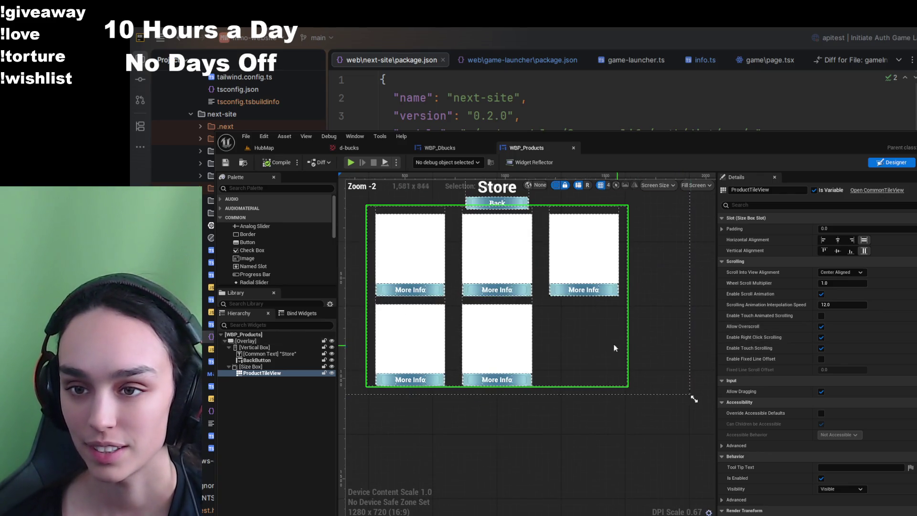
{"action": "scroll", "coordinate": [640, 383], "scroll_direction": "down", "scroll_amount": 2}
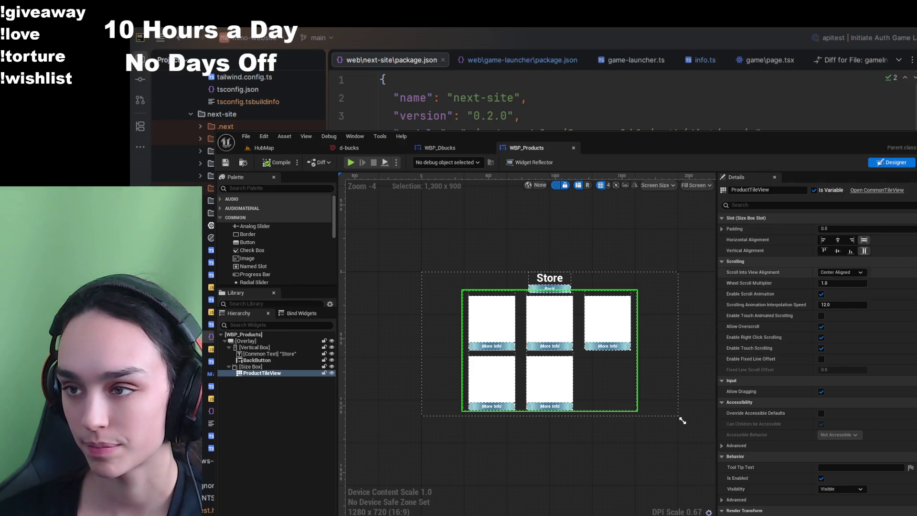
{"action": "scroll", "coordinate": [769, 272], "scroll_direction": "down", "scroll_amount": 10}
{"action": "scroll", "coordinate": [788, 334], "scroll_direction": "up", "scroll_amount": 10}
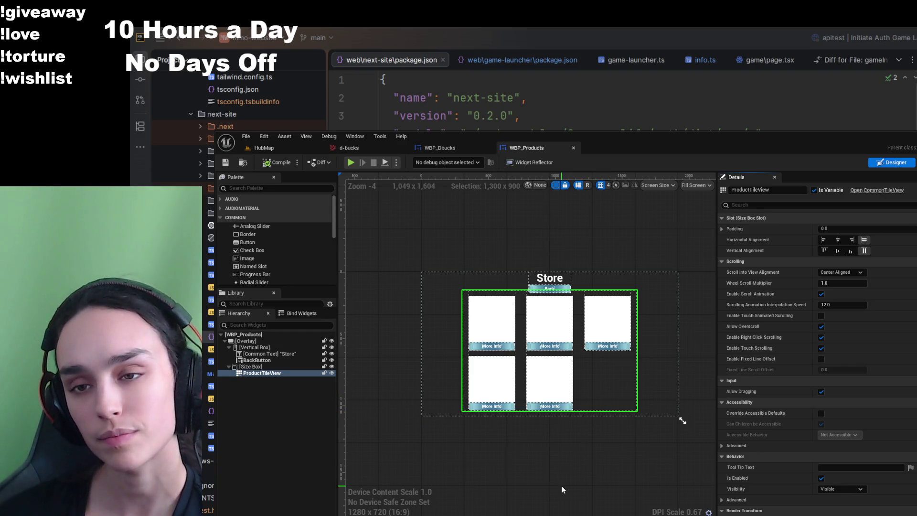
{"action": "scroll", "coordinate": [561, 483], "scroll_direction": "down", "scroll_amount": 1}
{"action": "scroll", "coordinate": [561, 483], "scroll_direction": "up", "scroll_amount": 1}
{"action": "scroll", "coordinate": [561, 483], "scroll_direction": "down", "scroll_amount": 1}
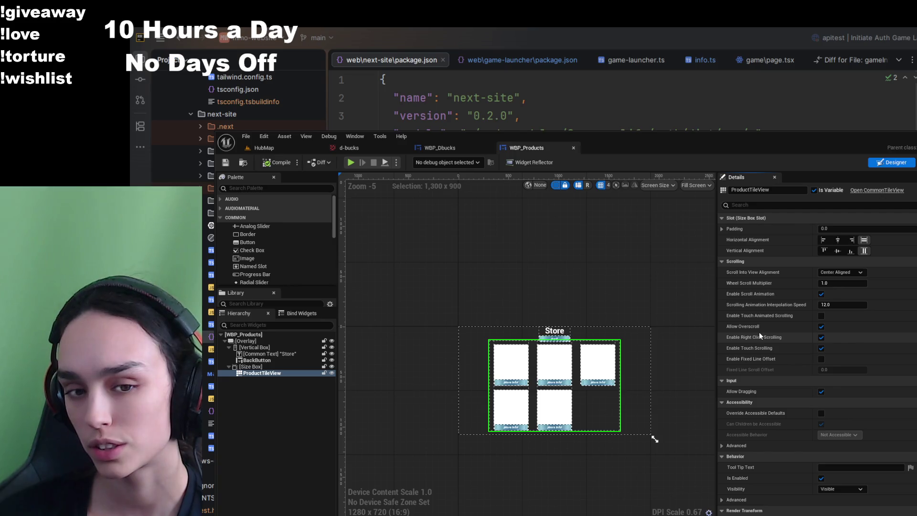
{"action": "scroll", "coordinate": [635, 436], "scroll_direction": "up", "scroll_amount": 1}
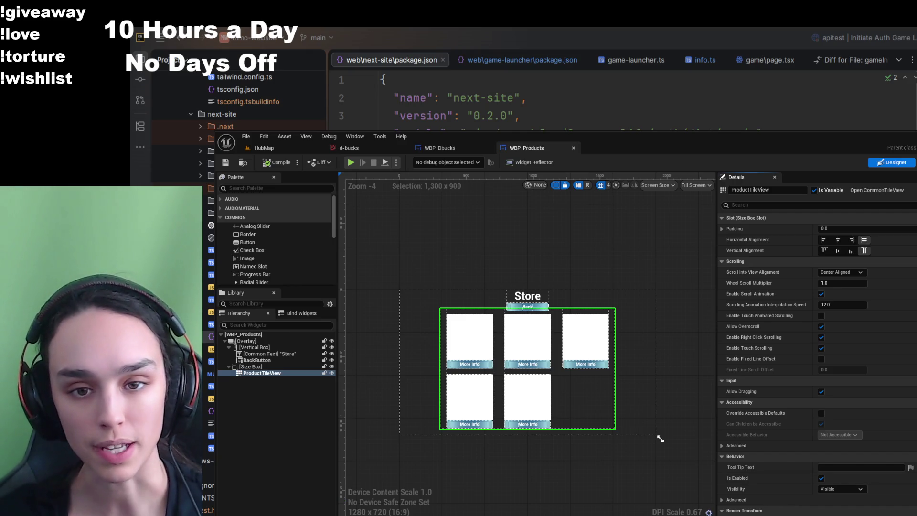
- Inspect the Size Box, Store title text and ProductTileView in the Hierarchy
{"action": "left_click", "coordinate": [246, 368]}
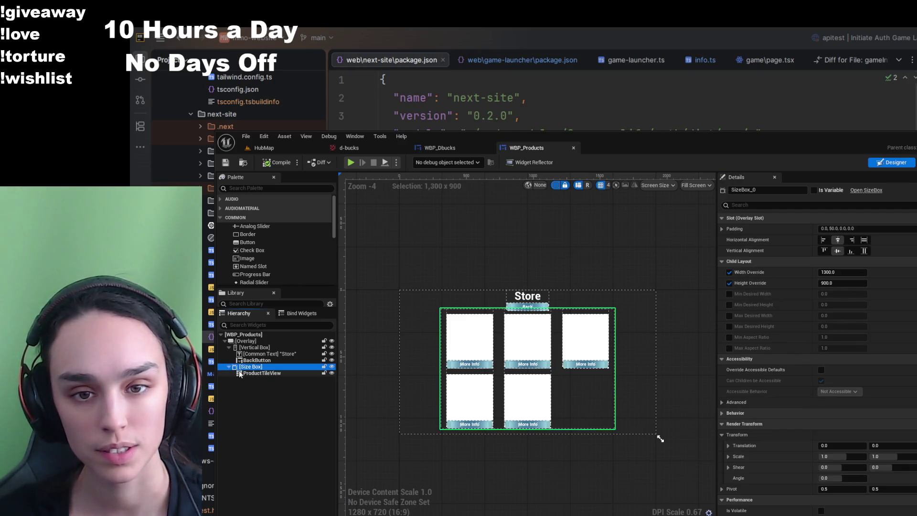
{"action": "left_click", "coordinate": [241, 373]}
{"action": "left_click", "coordinate": [233, 353]}
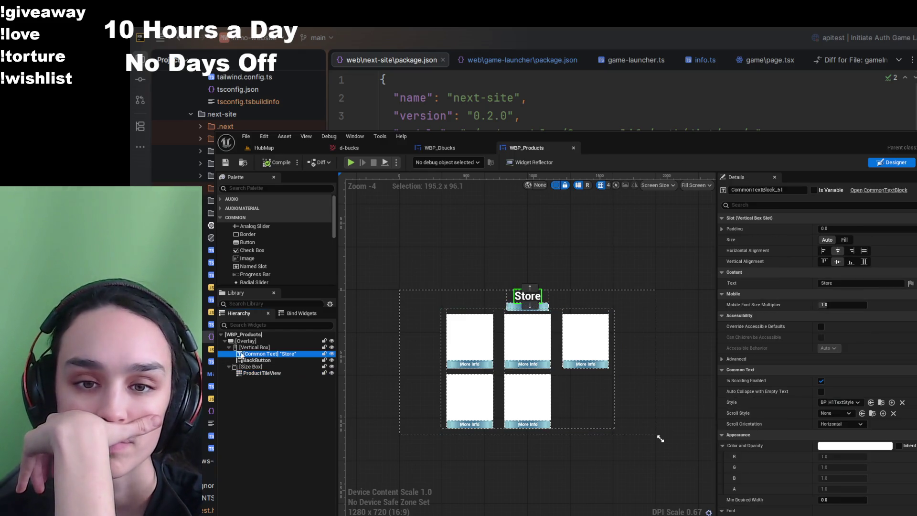
{"action": "left_click", "coordinate": [253, 373]}
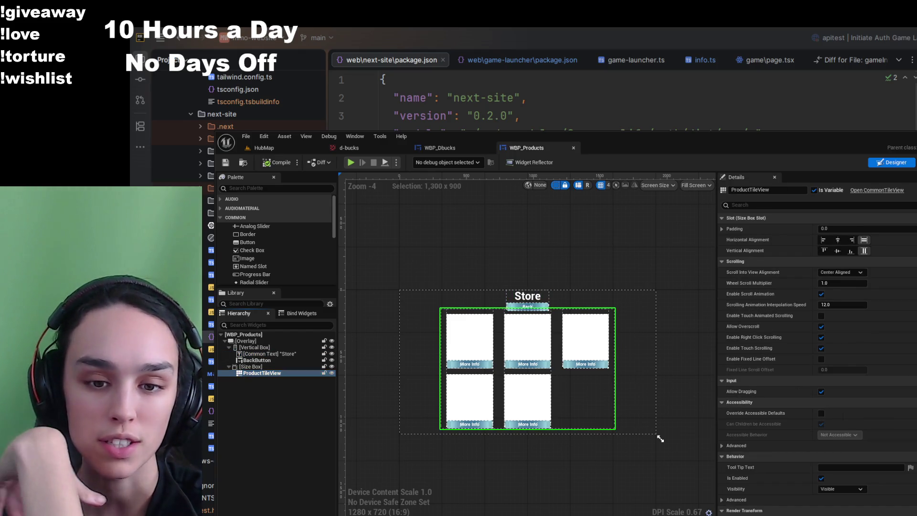
- Open the WBP_ProductItem widget blueprint from the Store folder
{"action": "key", "text": "ctrl+space"}
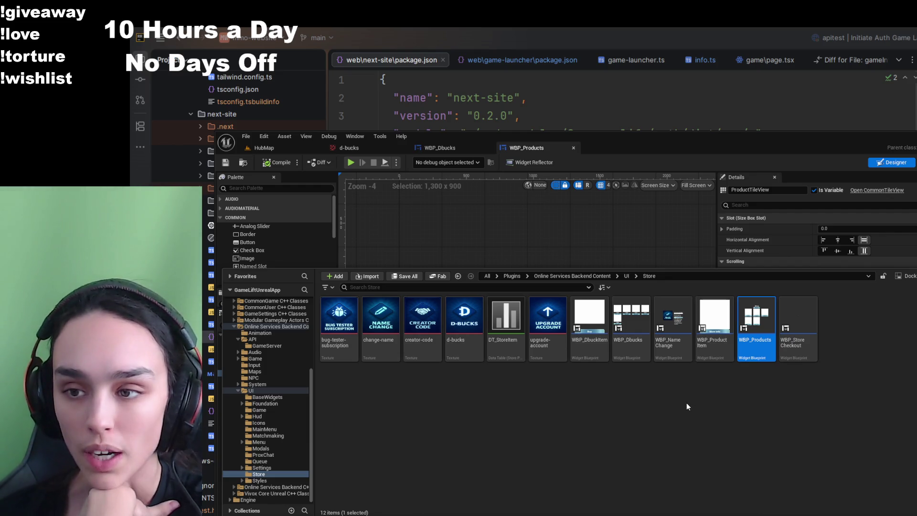
{"action": "left_click", "coordinate": [520, 238]}
{"action": "left_click", "coordinate": [257, 373]}
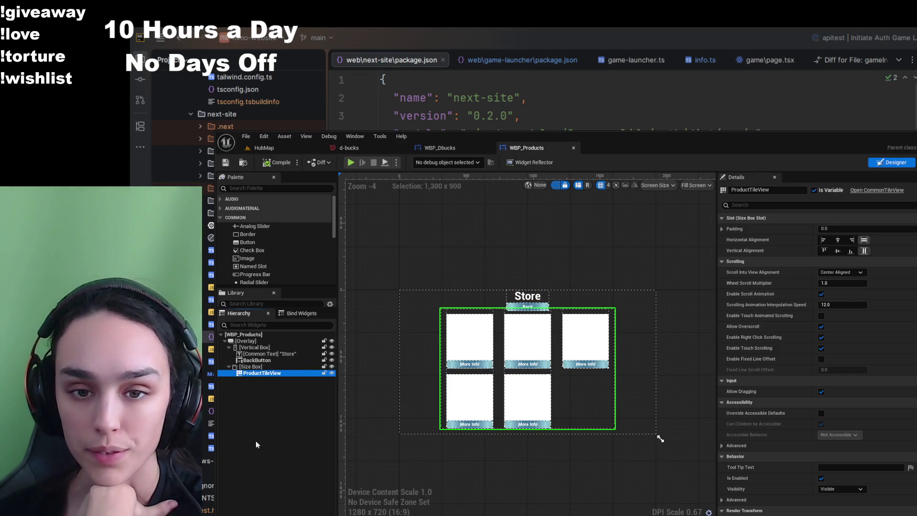
{"action": "key", "text": "ctrl+space"}
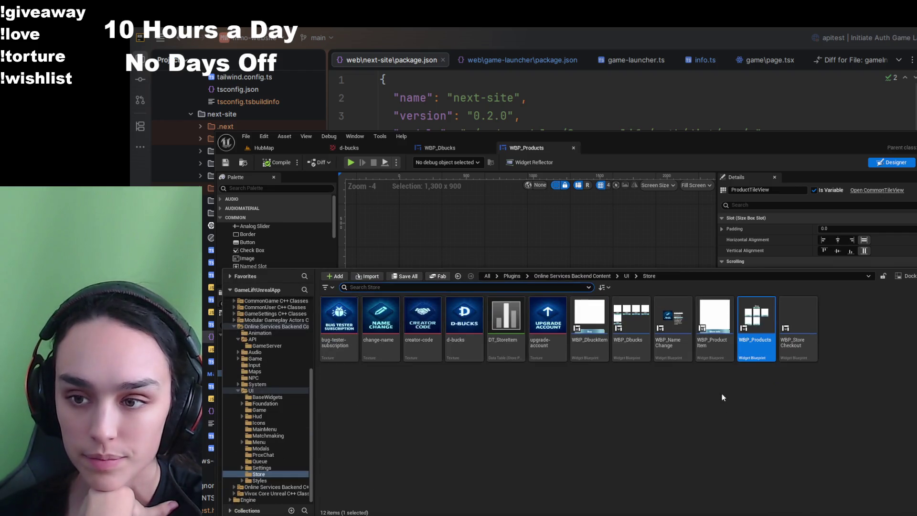
{"action": "double_click", "coordinate": [716, 353]}
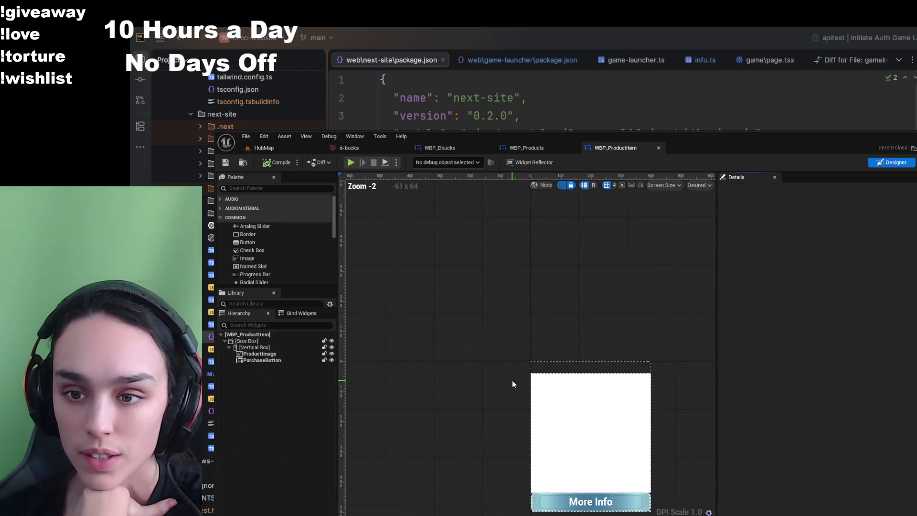
- Inspect the ProductImage placeholder's Brush settings in WBP_ProductItem, then return to WBP_Dbucks
{"action": "scroll", "coordinate": [462, 346], "scroll_direction": "down", "scroll_amount": 3}
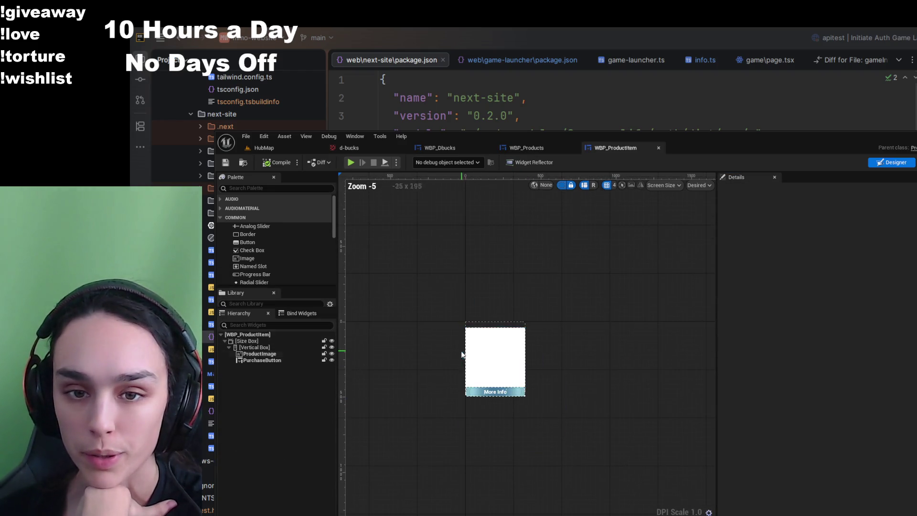
{"action": "left_click", "coordinate": [262, 335]}
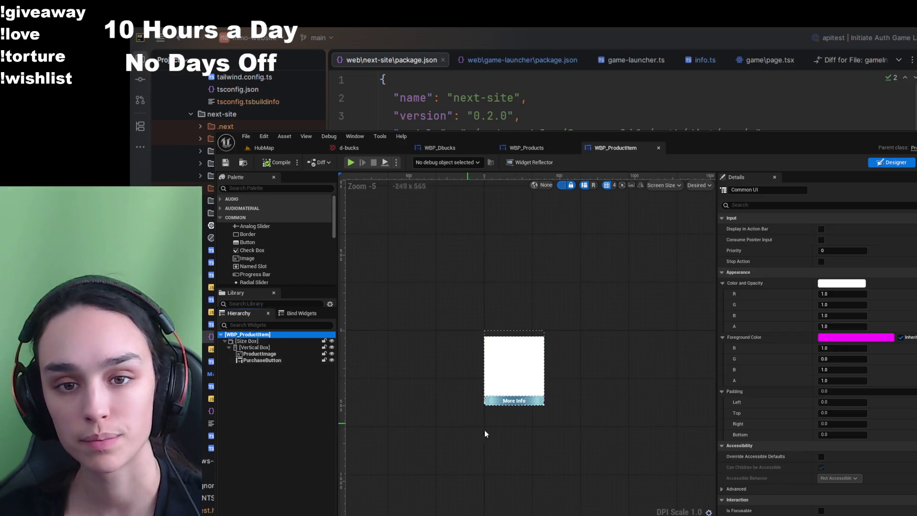
{"action": "left_click", "coordinate": [288, 349]}
{"action": "left_click", "coordinate": [282, 353]}
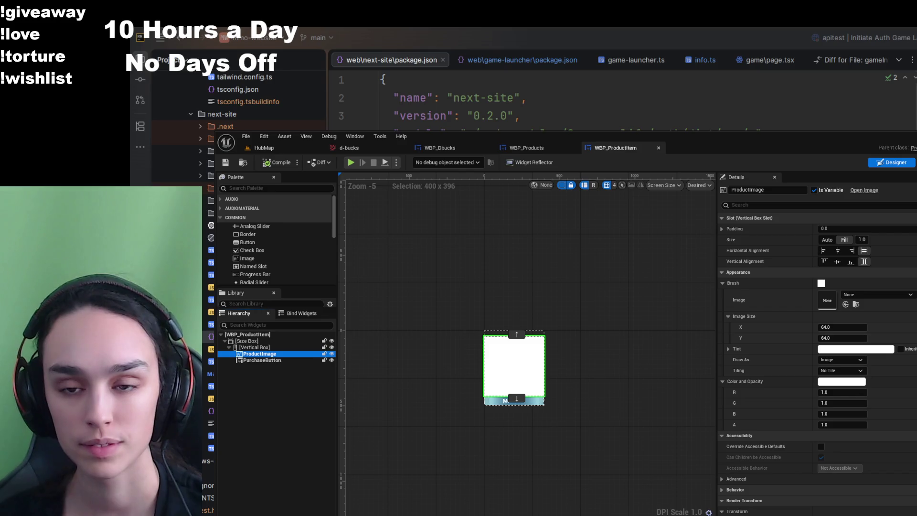
{"action": "scroll", "coordinate": [435, 444], "scroll_direction": "up", "scroll_amount": 3}
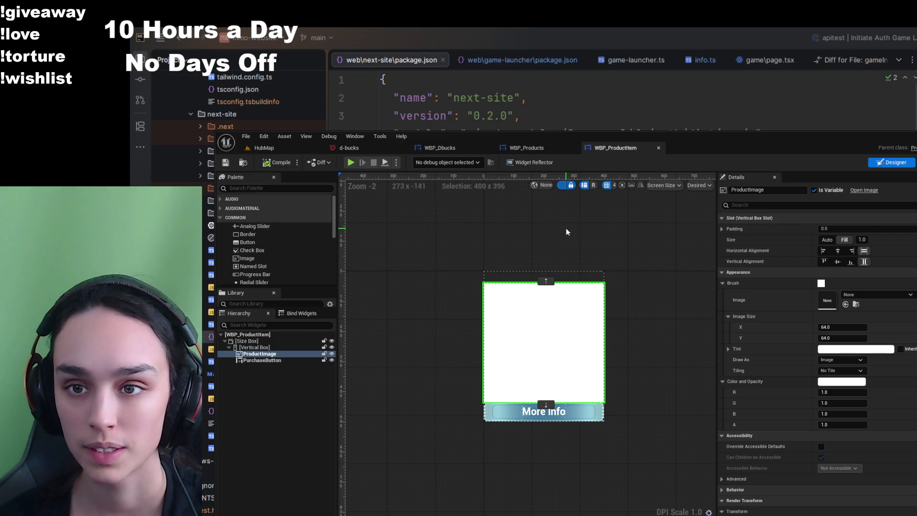
{"action": "left_click", "coordinate": [432, 148]}
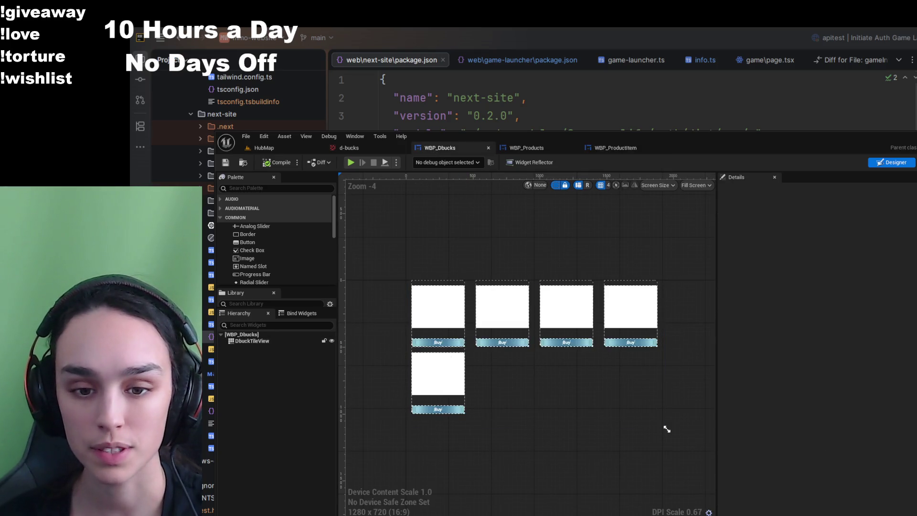
- Open the upgrade-account texture in its own tab to preview it
{"action": "key", "text": "ctrl+space"}
{"action": "left_click", "coordinate": [542, 346]}
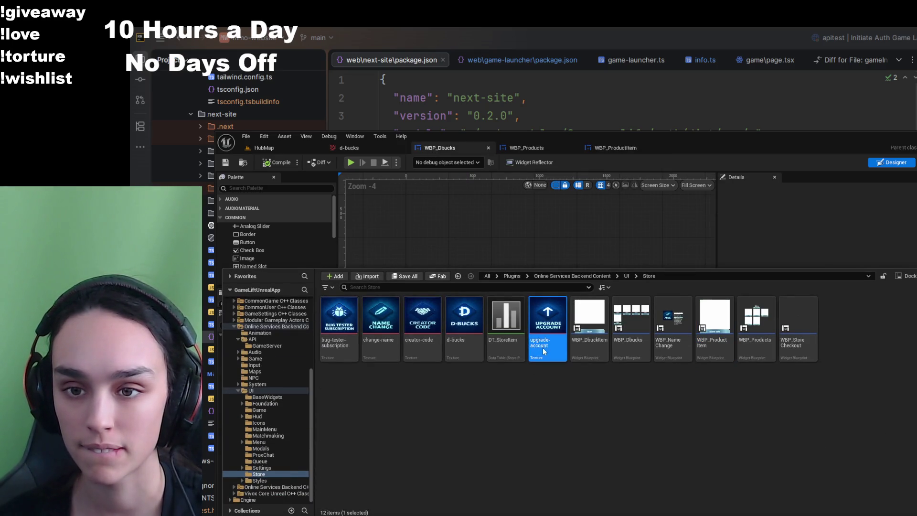
{"action": "double_click", "coordinate": [543, 348]}
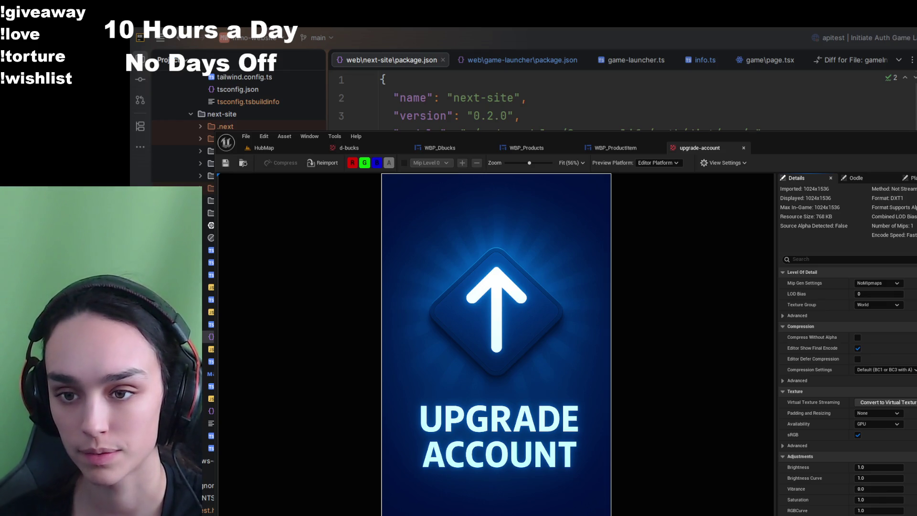
- Wrap ProductImage in a new Scale Box inside the WBP_ProductItem card
{"action": "left_click", "coordinate": [453, 149]}
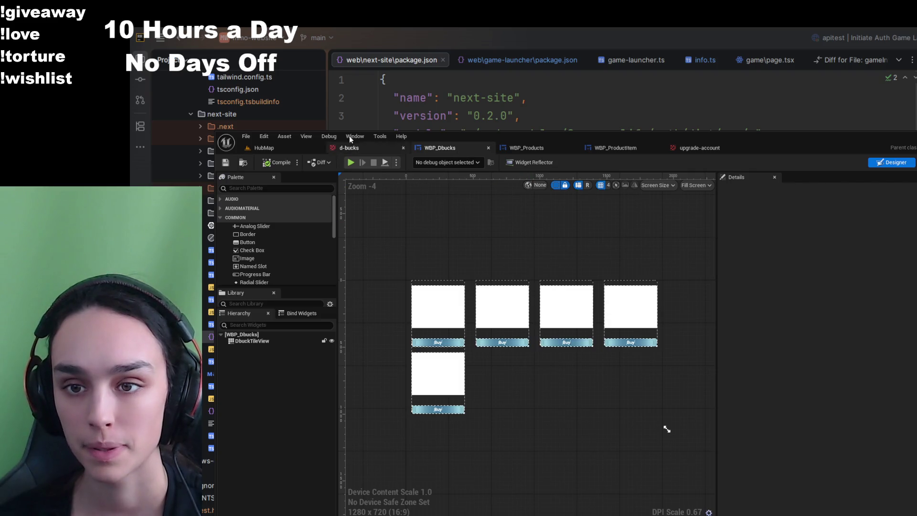
{"action": "left_click", "coordinate": [290, 153]}
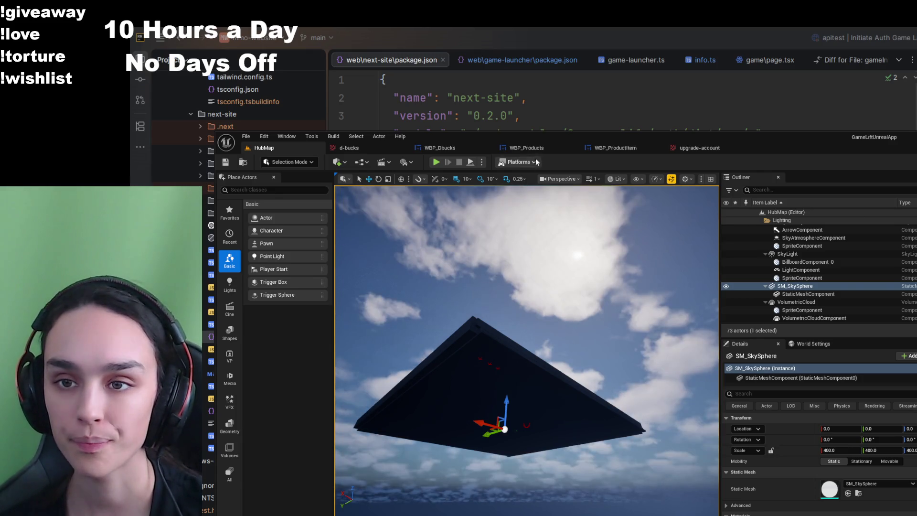
{"action": "left_click", "coordinate": [601, 148]}
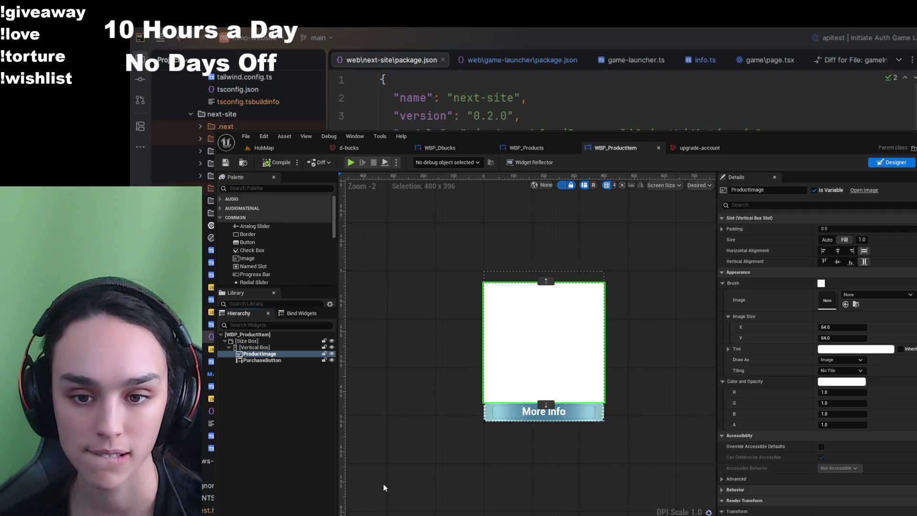
{"action": "key", "text": "ctrl+z"}
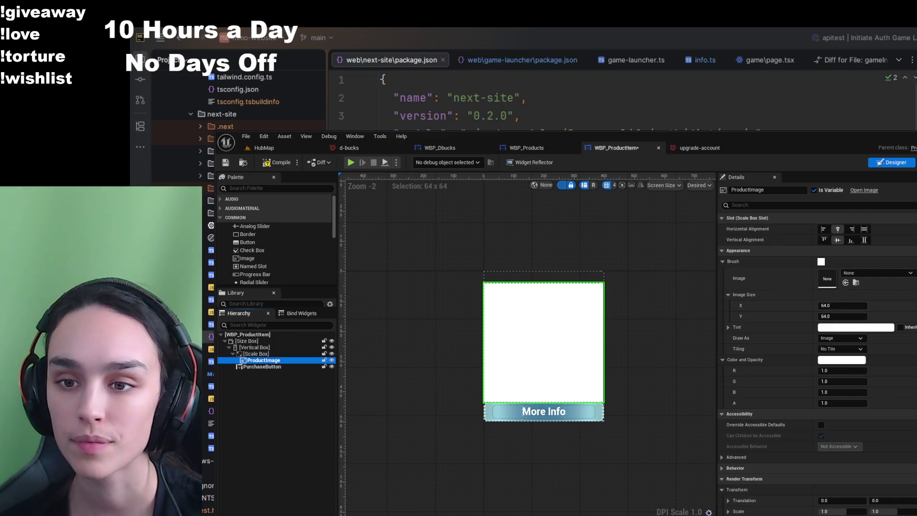
- Set the Scale Box around ProductImage to Scale to Fill stretching and compile WBP_ProductItem
{"action": "left_click", "coordinate": [258, 354]}
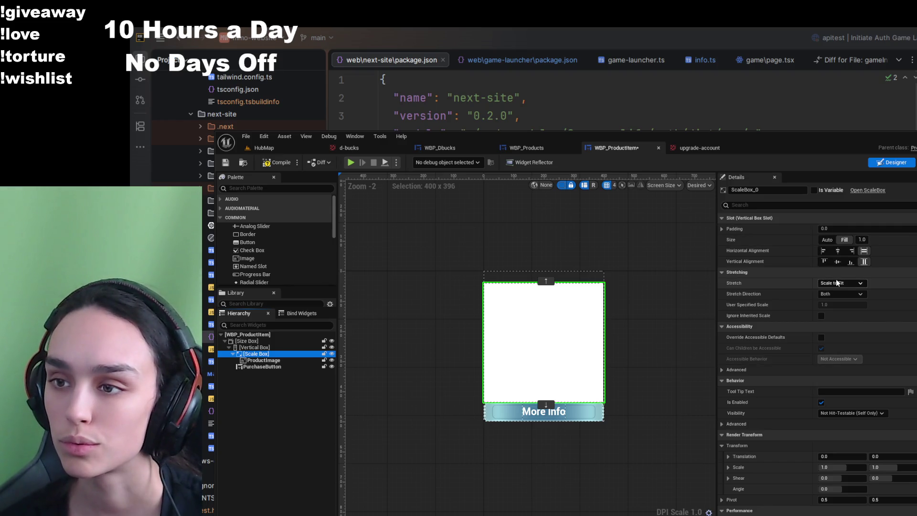
{"action": "left_click", "coordinate": [698, 147]}
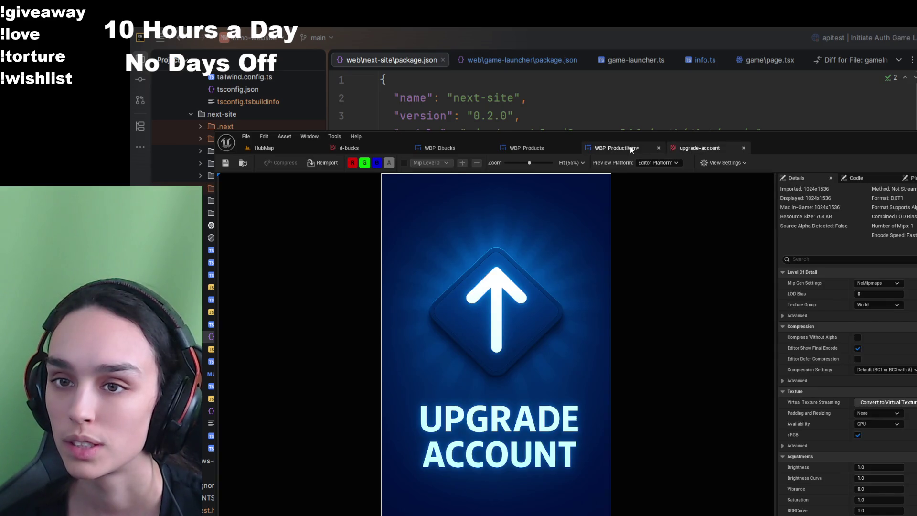
{"action": "left_click", "coordinate": [630, 148]}
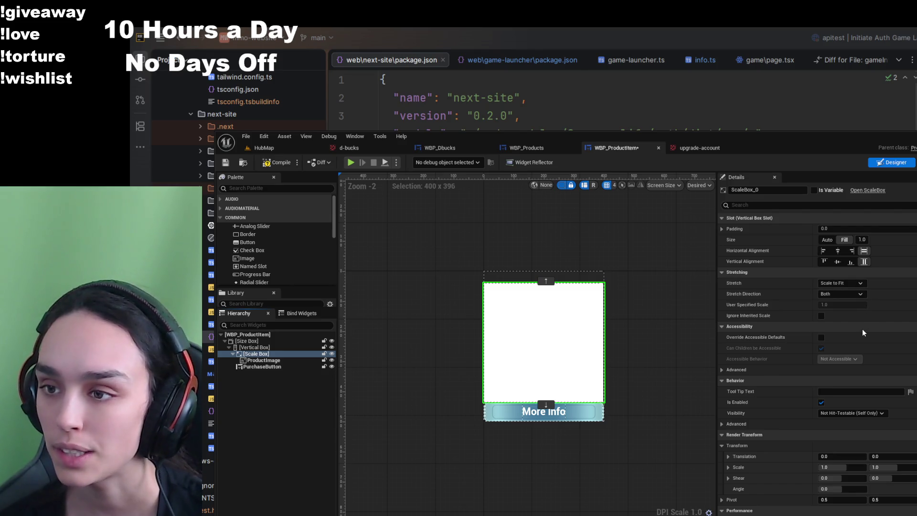
{"action": "left_click", "coordinate": [842, 283]}
{"action": "left_click", "coordinate": [852, 291]}
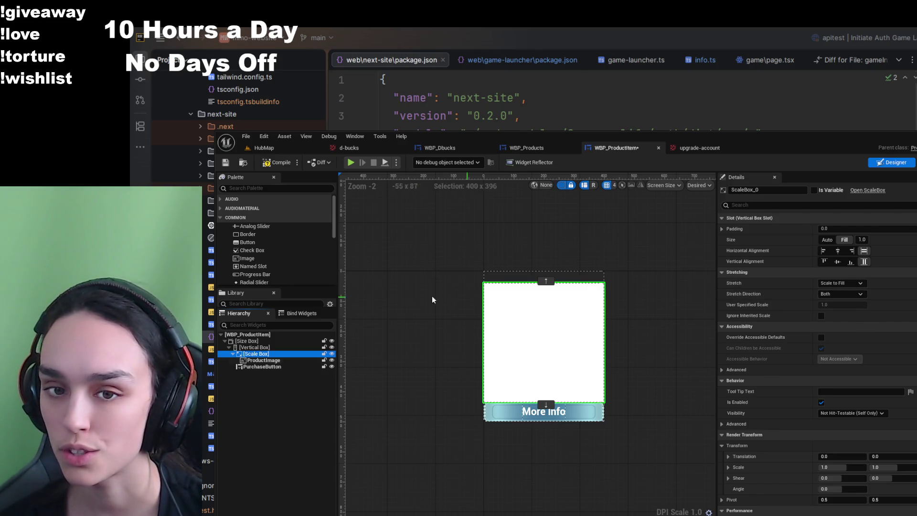
{"action": "left_click", "coordinate": [281, 163]}
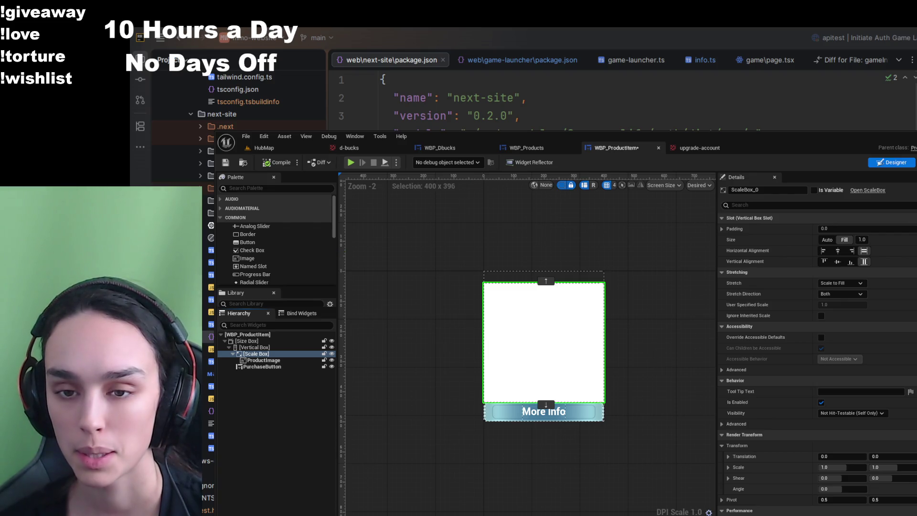
{"action": "left_click", "coordinate": [776, 205]}
{"action": "left_click", "coordinate": [580, 335]}
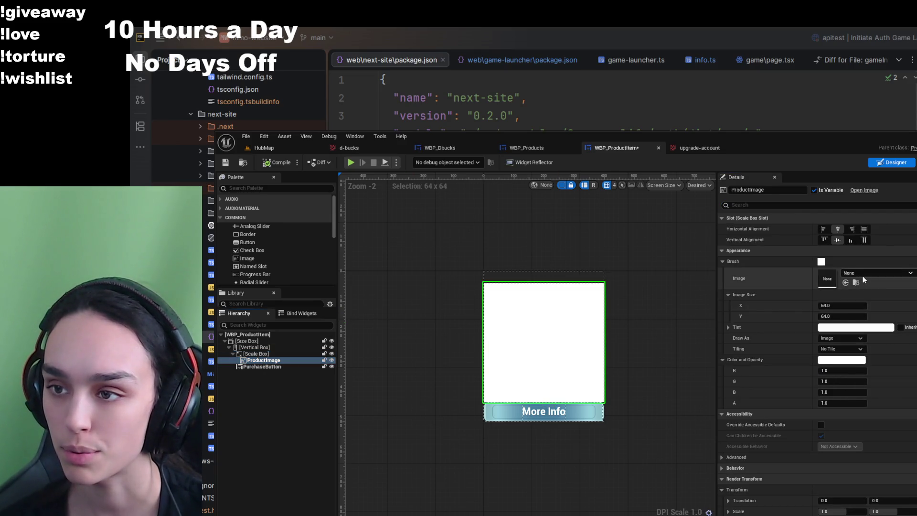
- Assign the upgrade-account texture as ProductImage's Brush Image
{"action": "left_click", "coordinate": [857, 282]}
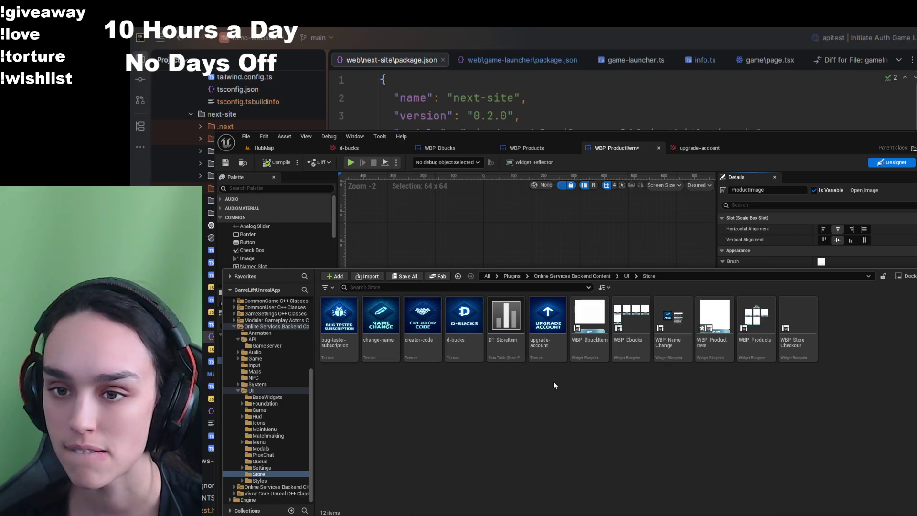
{"action": "double_click", "coordinate": [533, 354]}
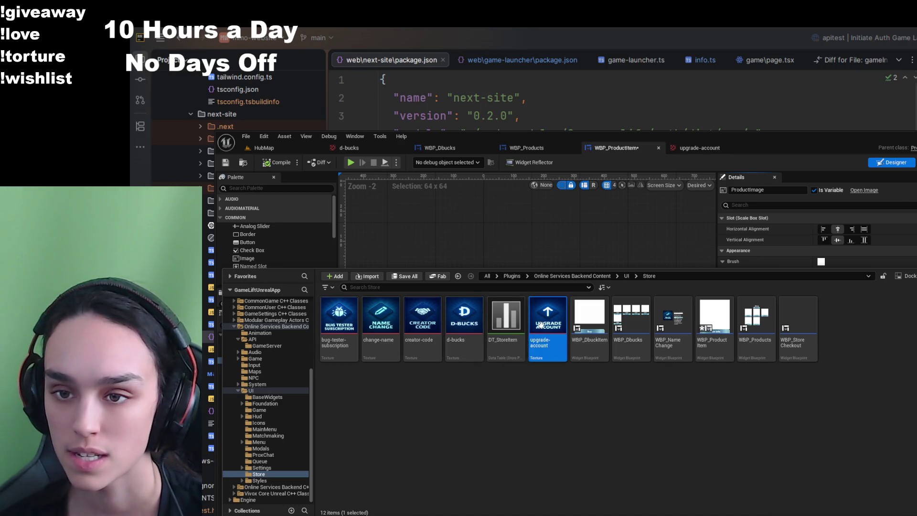
{"action": "left_click", "coordinate": [617, 147]}
{"action": "left_click", "coordinate": [846, 282]}
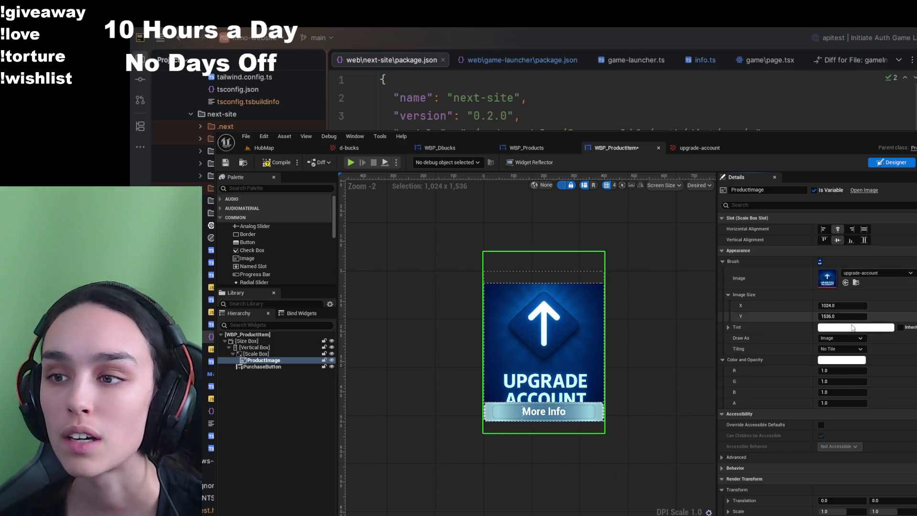
- Change the Scale Box stretch to Scale to Fit Y, fitting the art to the box height
{"action": "left_click", "coordinate": [288, 353]}
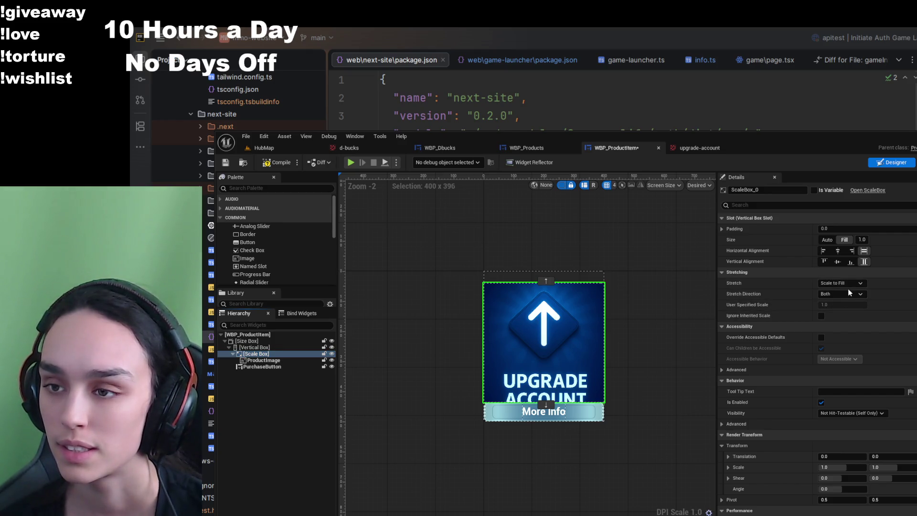
{"action": "key", "text": "ctrl+z"}
{"action": "key", "text": "Down"}
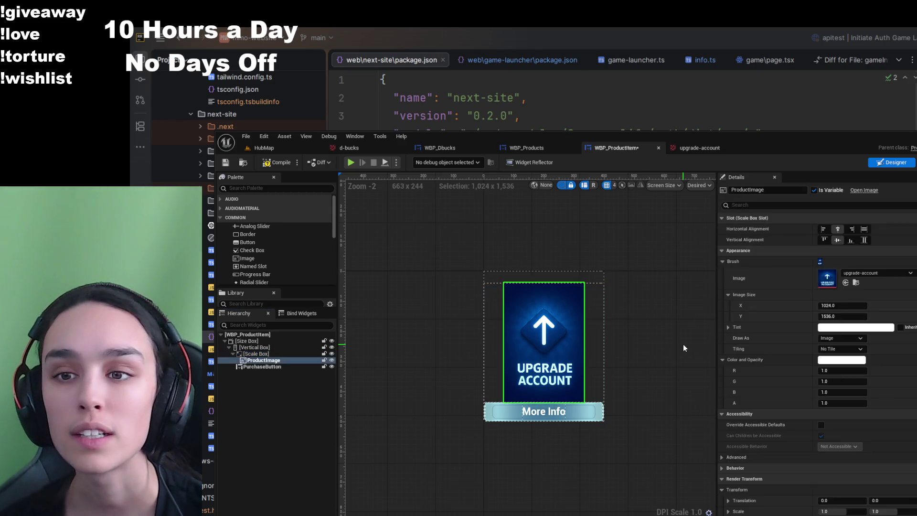
{"action": "left_click", "coordinate": [268, 360]}
{"action": "key", "text": "Up"}
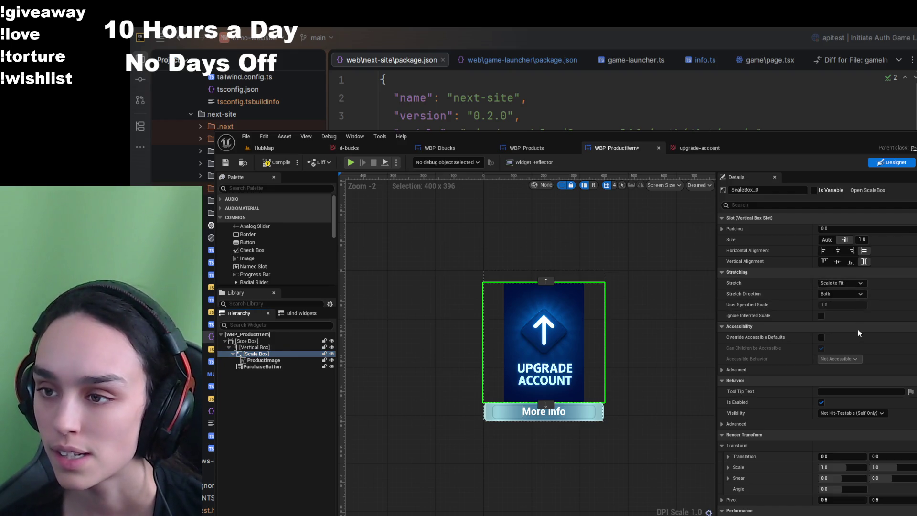
{"action": "key", "text": "ctrl+z"}
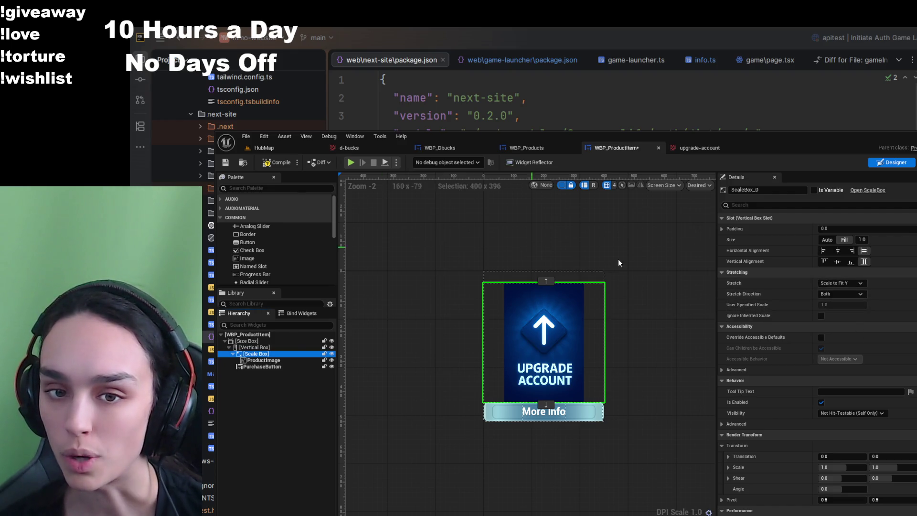
- Compare the Scale Box's Safe Zone, User Specified, Fill and Scale to Fill stretch modes
{"action": "left_click", "coordinate": [854, 290]}
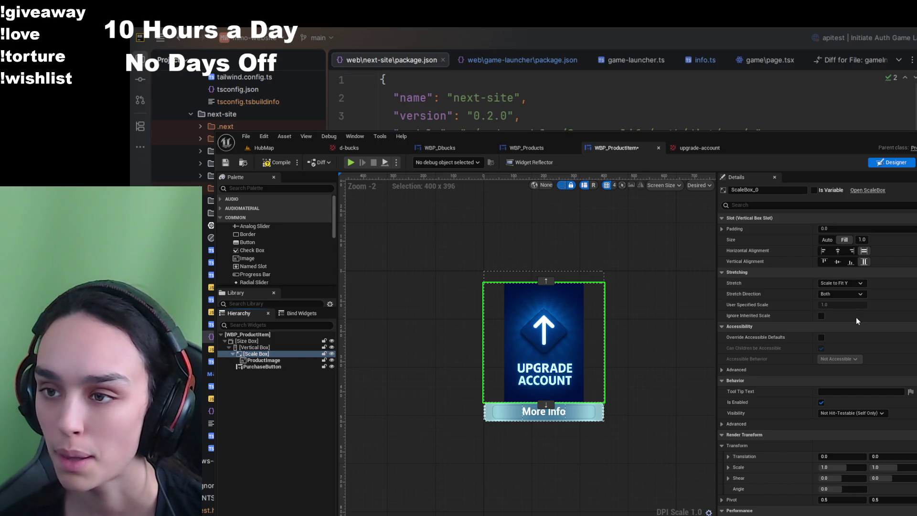
{"action": "left_click", "coordinate": [859, 337]}
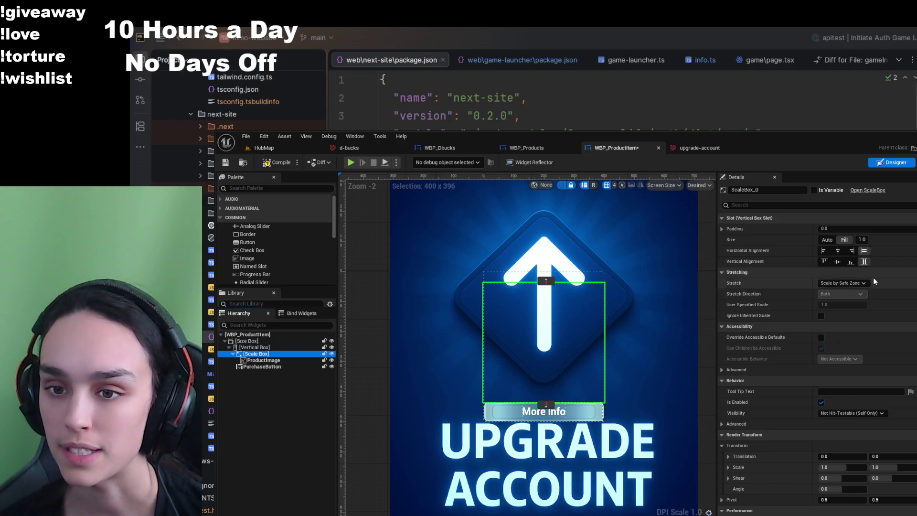
{"action": "left_click", "coordinate": [847, 283]}
{"action": "left_click", "coordinate": [866, 345]}
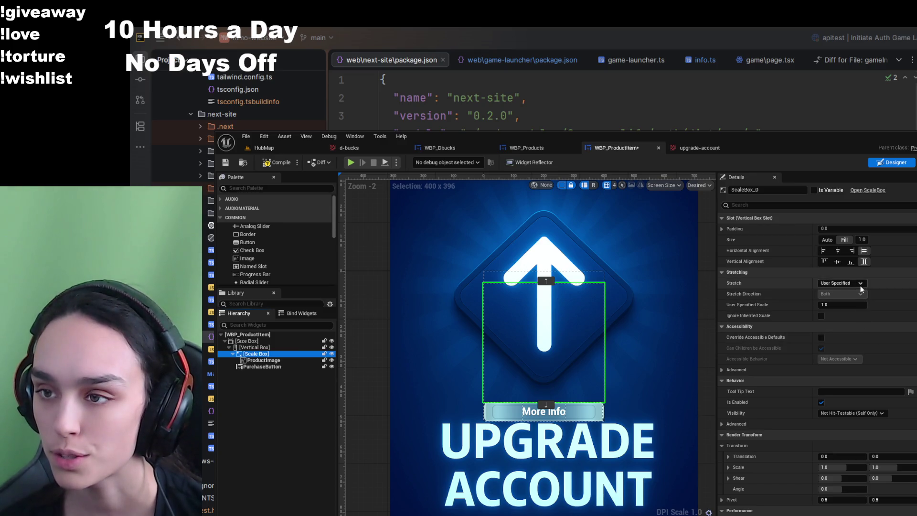
{"action": "left_click", "coordinate": [855, 283]}
{"action": "left_click", "coordinate": [859, 290]}
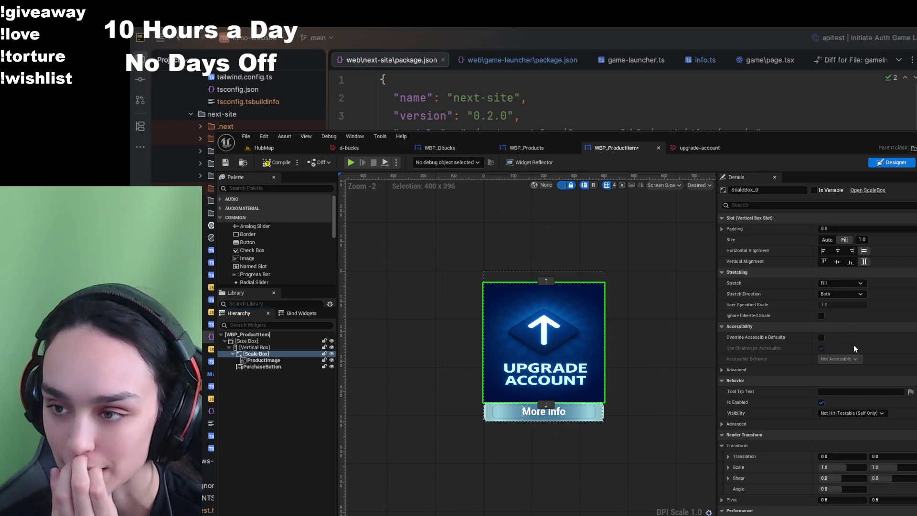
{"action": "left_click", "coordinate": [853, 330]}
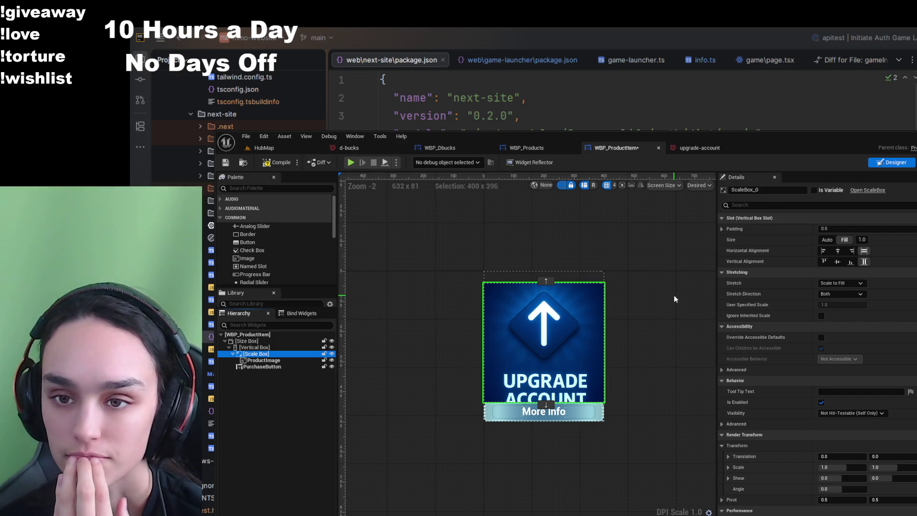
- Settle the Scale Box on Scale to Fit so the whole upgrade-account image shows uncropped
{"action": "left_click", "coordinate": [830, 283]}
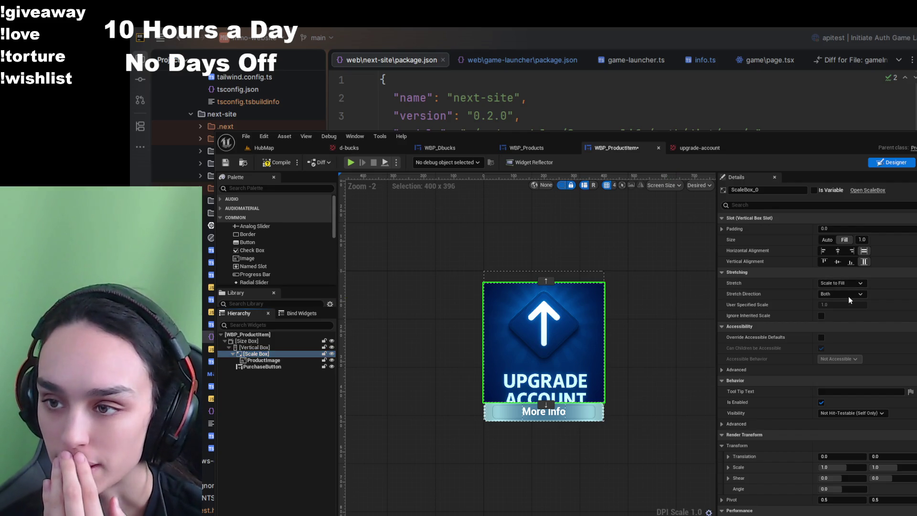
{"action": "left_click", "coordinate": [848, 306]}
{"action": "left_click", "coordinate": [440, 244]}
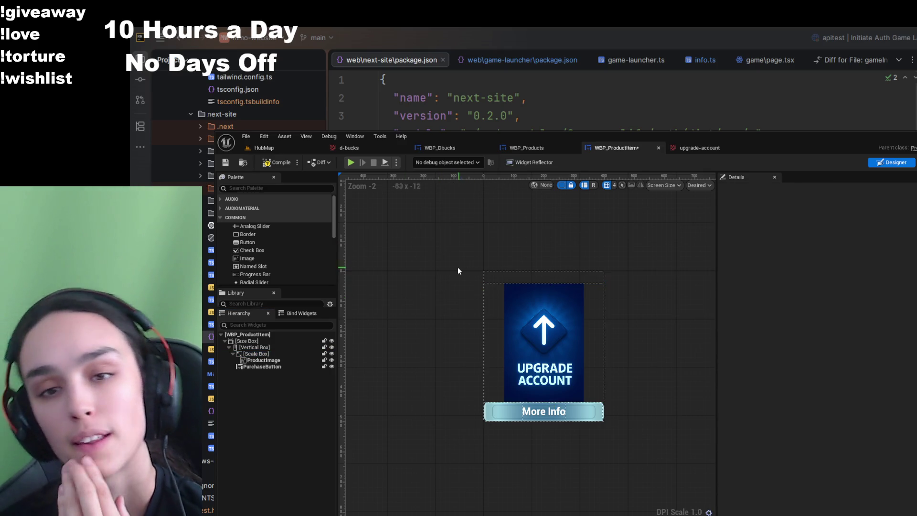
{"action": "left_click", "coordinate": [285, 361]}
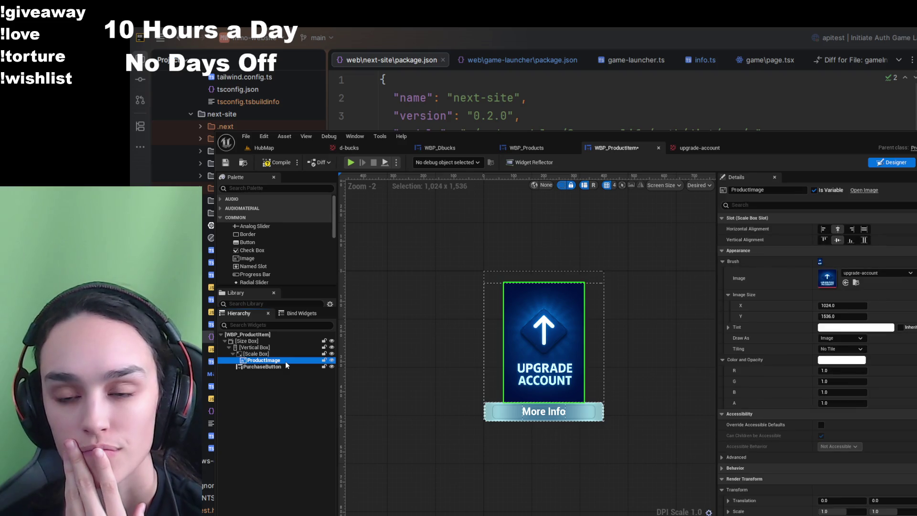
{"action": "left_click", "coordinate": [277, 355]}
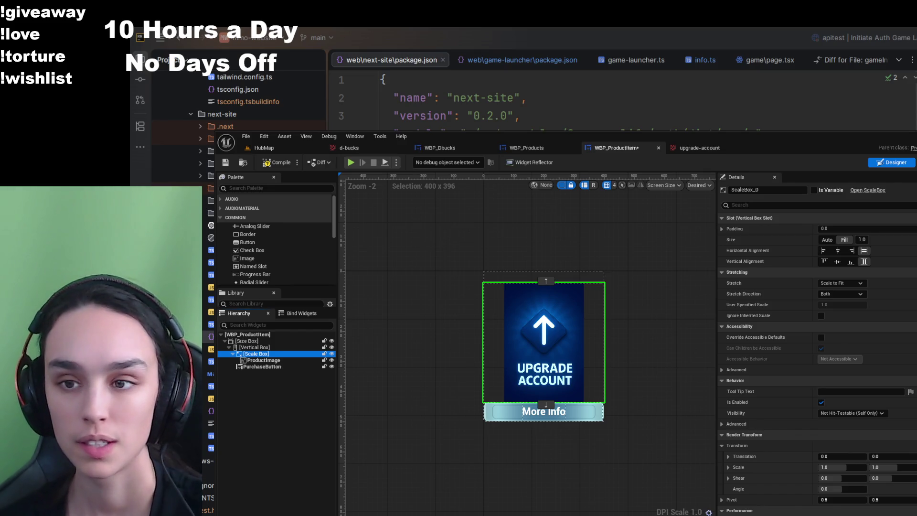
- Give the card's Size Box a 250 width override and 380 height override, then compile
{"action": "left_click", "coordinate": [254, 341]}
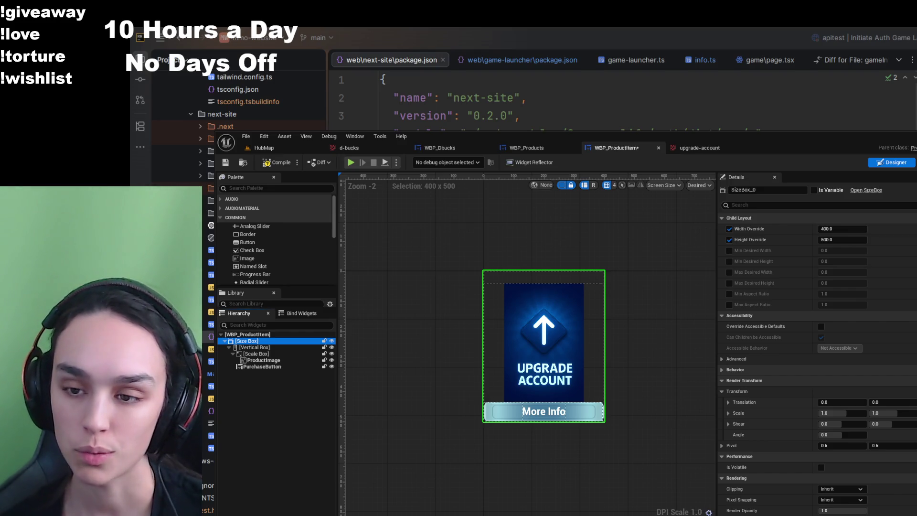
{"action": "left_click", "coordinate": [843, 228]}
{"action": "type", "text": "25"}
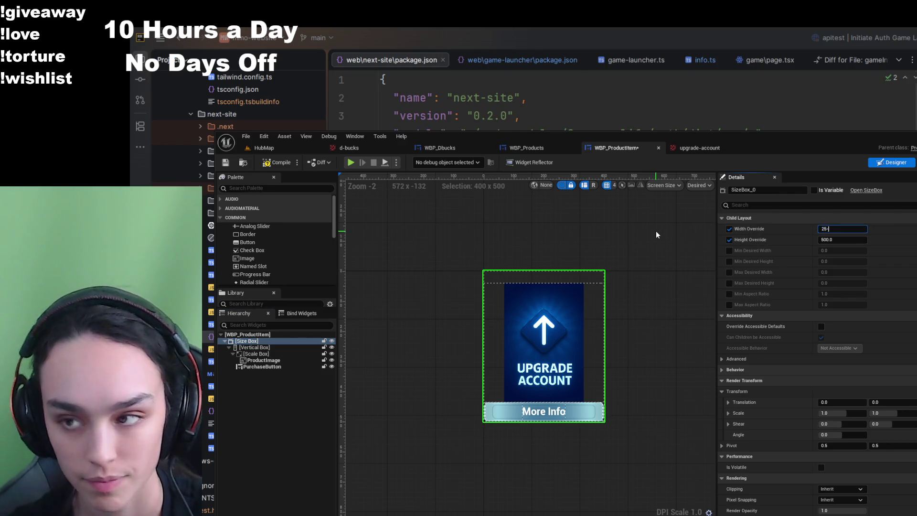
{"action": "key", "text": "Return"}
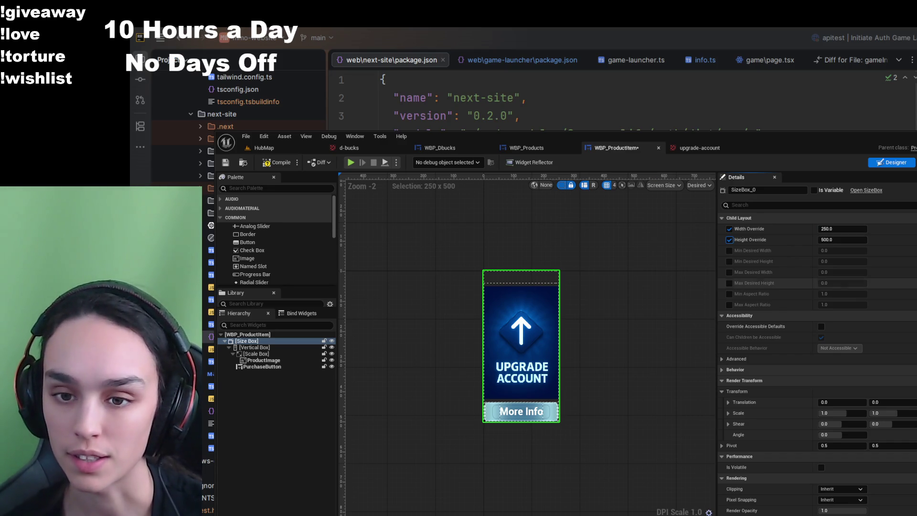
{"action": "left_click", "coordinate": [852, 241]}
{"action": "type", "text": "380"}
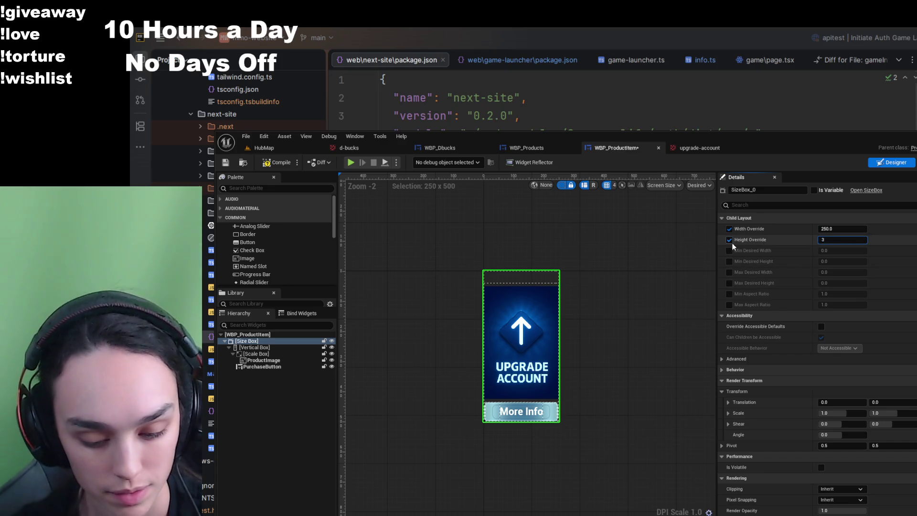
{"action": "key", "text": "Return"}
{"action": "left_click", "coordinate": [277, 162]}
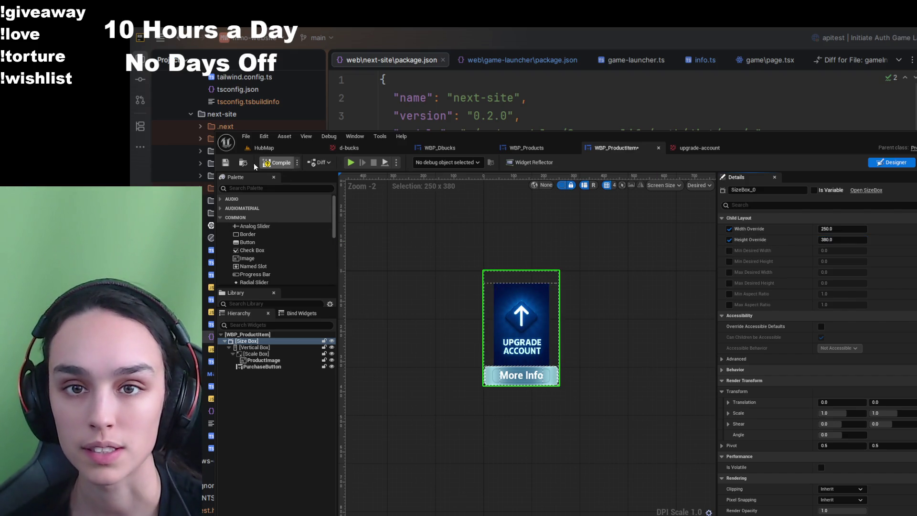
{"action": "scroll", "coordinate": [446, 343], "scroll_direction": "up", "scroll_amount": 4}
{"action": "left_click", "coordinate": [453, 343]}
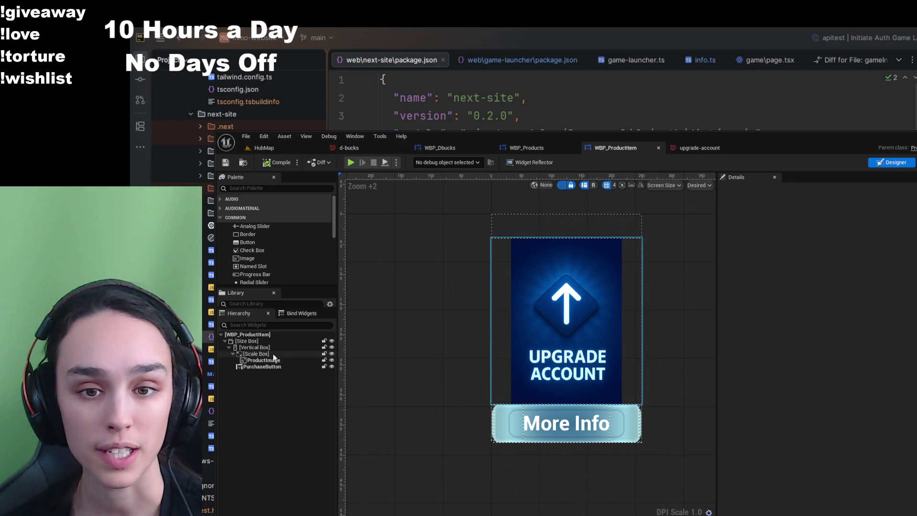
- Switch the Scale Box to Scale to Fill so the art fills the card, then reselect the Size Box
{"action": "left_click", "coordinate": [256, 353]}
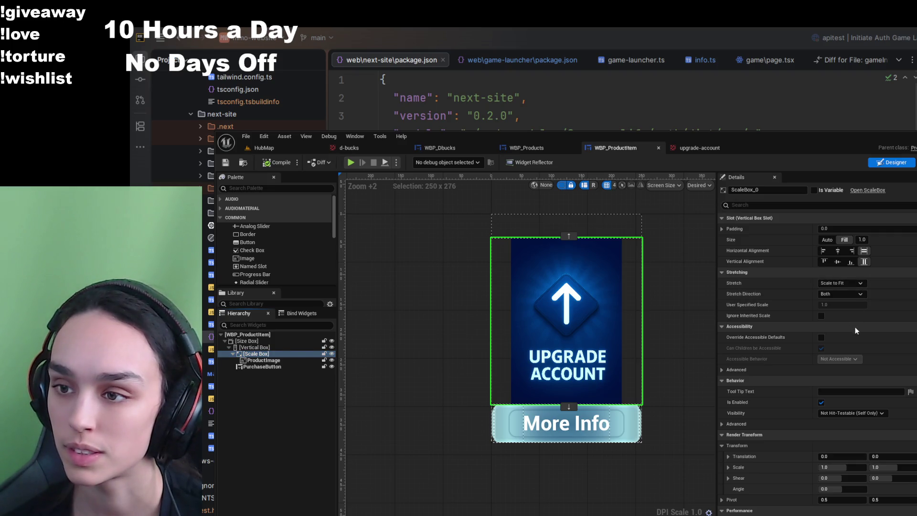
{"action": "key", "text": "ctrl+z"}
{"action": "left_click", "coordinate": [437, 334]}
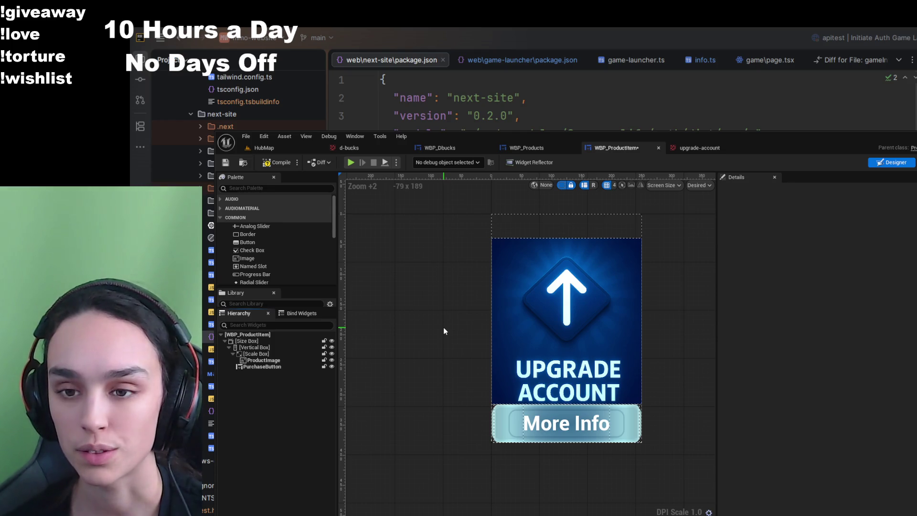
{"action": "left_click", "coordinate": [285, 342]}
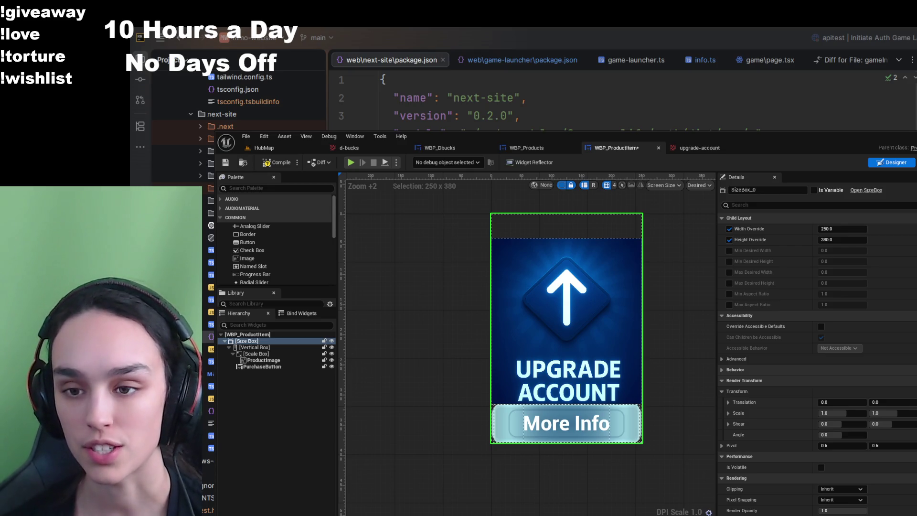
{"action": "left_click", "coordinate": [252, 341]}
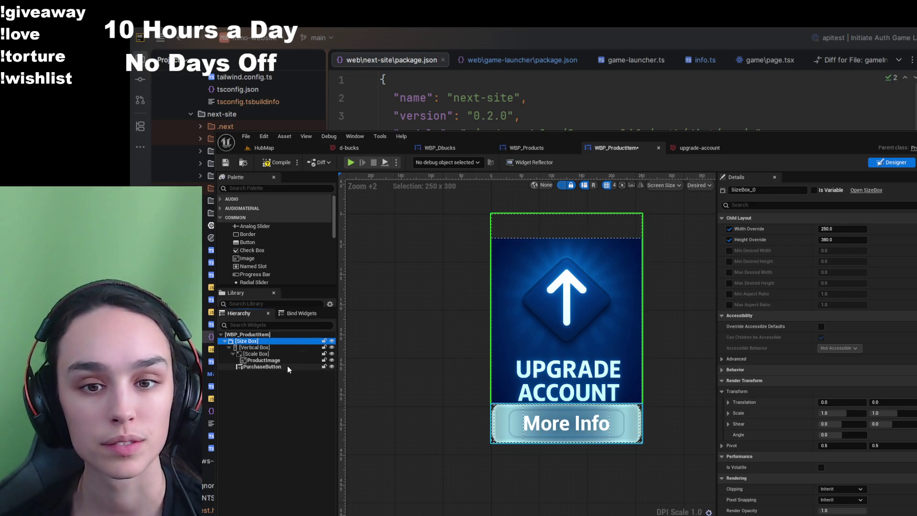
- In WBP_Products, give ProductTileView list entries a height of 380 and a width of 250
{"action": "left_click", "coordinate": [534, 151]}
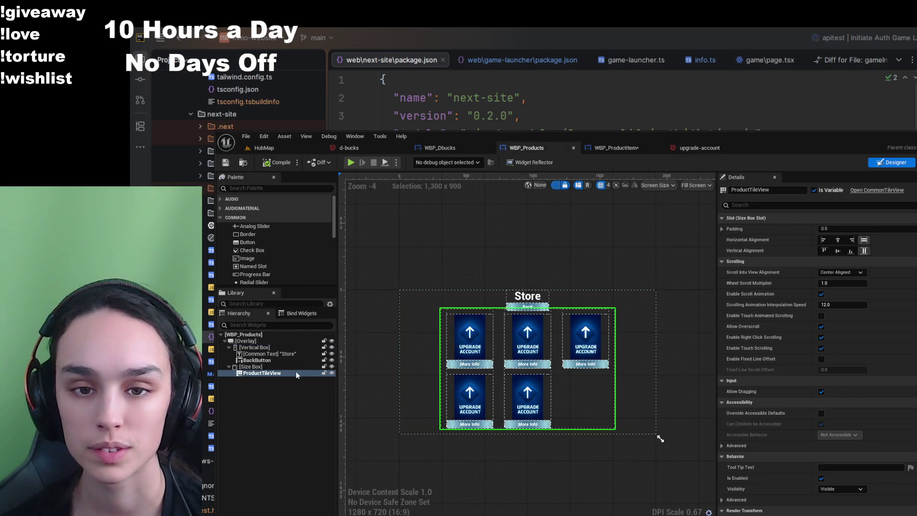
{"action": "left_click", "coordinate": [282, 375]}
{"action": "scroll", "coordinate": [868, 351], "scroll_direction": "down", "scroll_amount": 10}
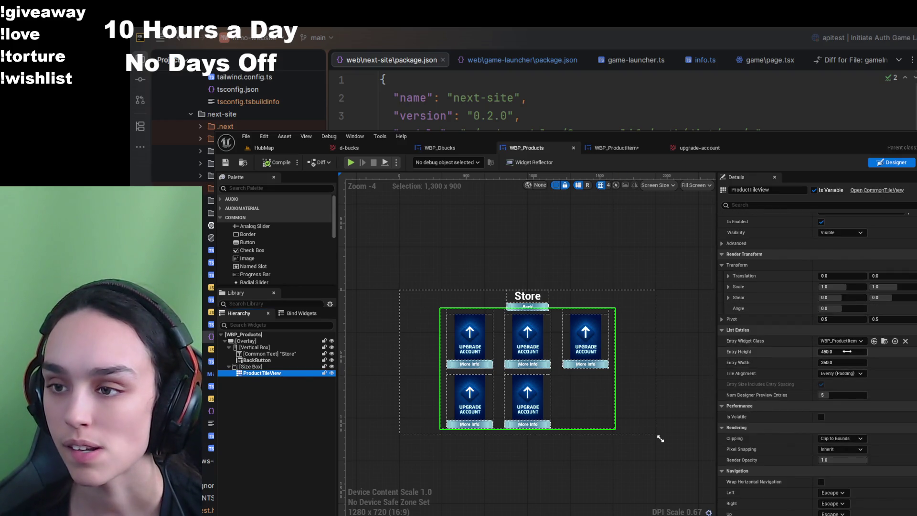
{"action": "left_click", "coordinate": [841, 351]}
{"action": "type", "text": "2"}
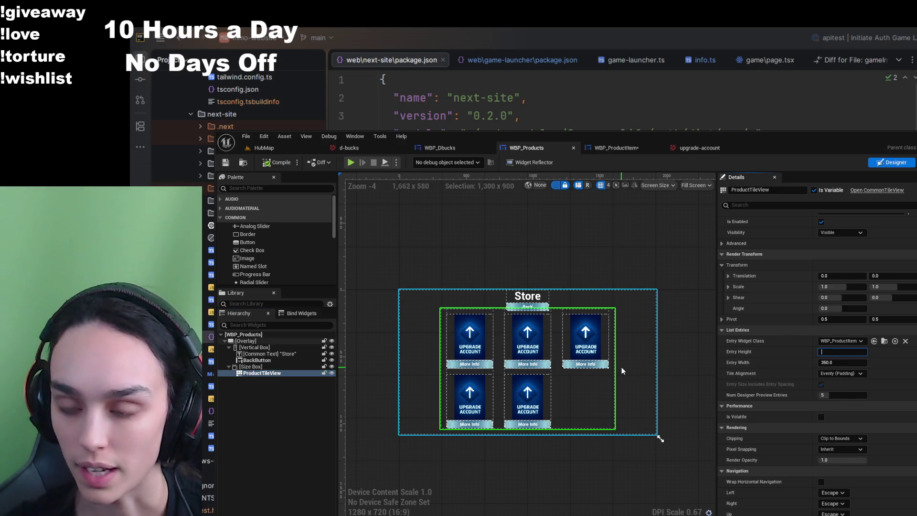
{"action": "type", "text": "80"}
{"action": "key", "text": "Tab"}
{"action": "type", "text": "25"}
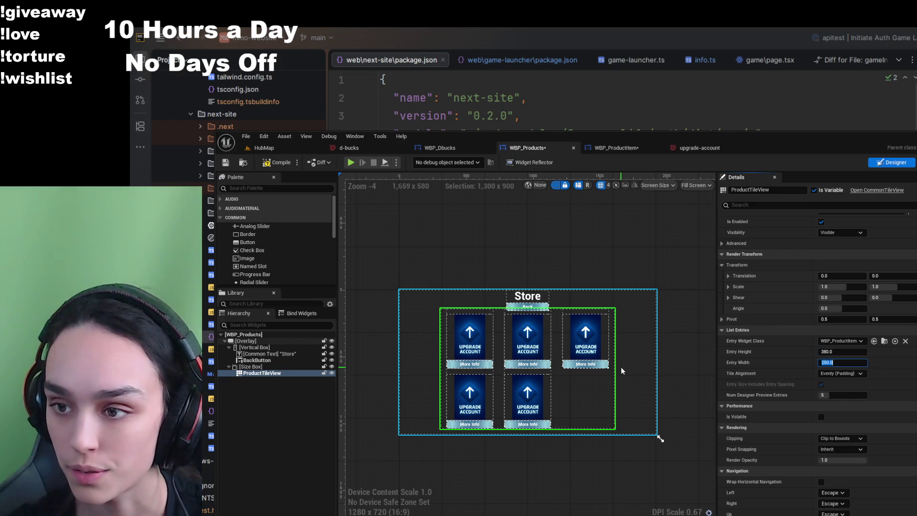
{"action": "left_click", "coordinate": [649, 279]}
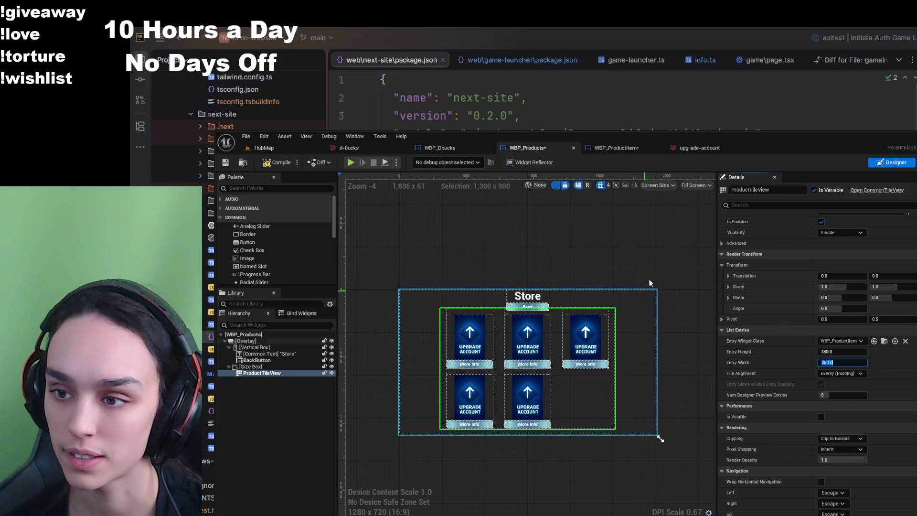
- Compile WBP_Products and reselect ProductTileView to check its List Entries settings
{"action": "left_click", "coordinate": [278, 164]}
{"action": "scroll", "coordinate": [495, 360], "scroll_direction": "up", "scroll_amount": 7}
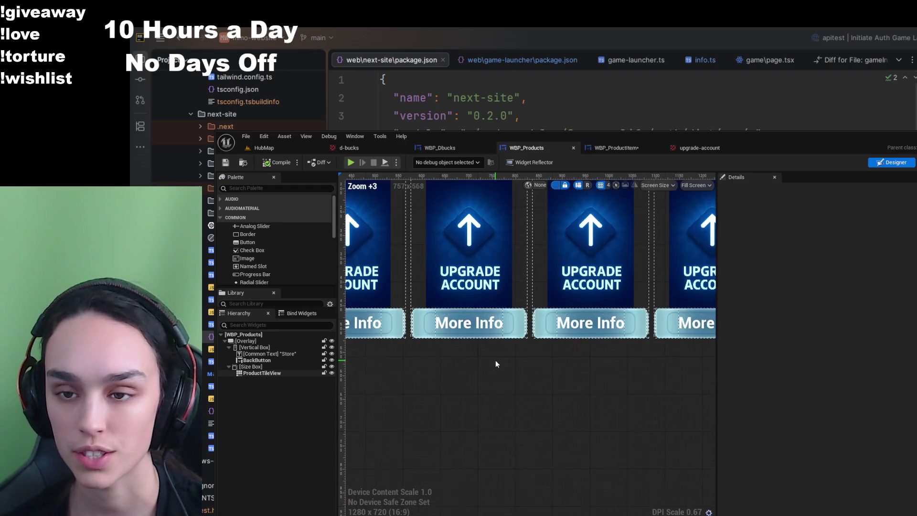
{"action": "scroll", "coordinate": [497, 421], "scroll_direction": "down", "scroll_amount": 2}
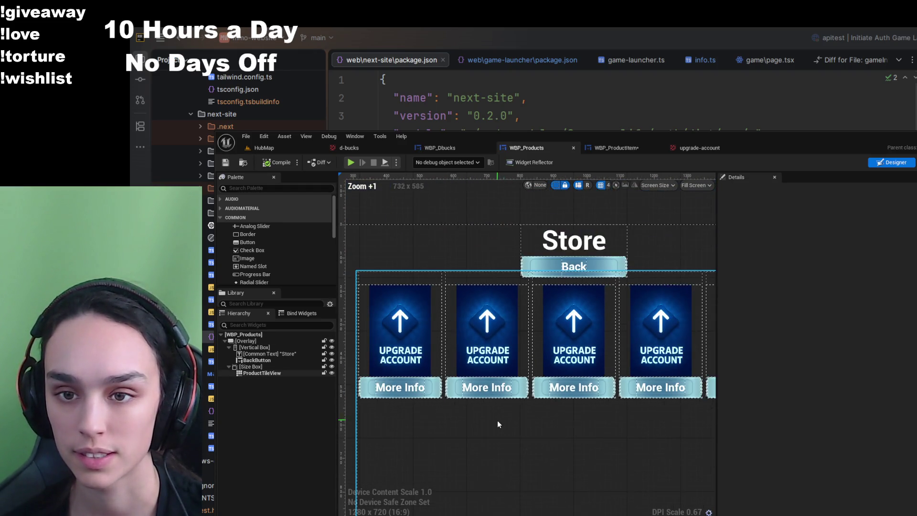
{"action": "left_click", "coordinate": [277, 374]}
{"action": "scroll", "coordinate": [823, 306], "scroll_direction": "down", "scroll_amount": 8}
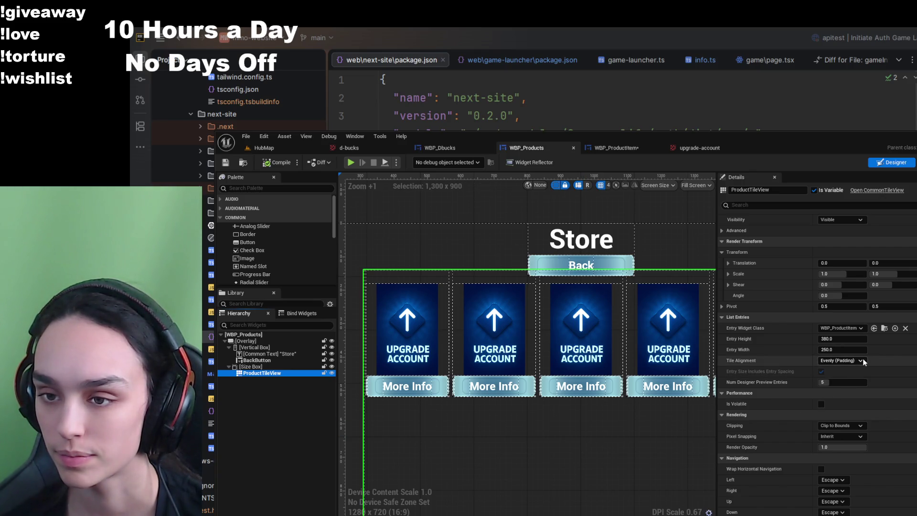
- Set the WBP_ProductItem Scale Box stretch to Scale to Fit, then compile and save it
{"action": "left_click", "coordinate": [616, 149]}
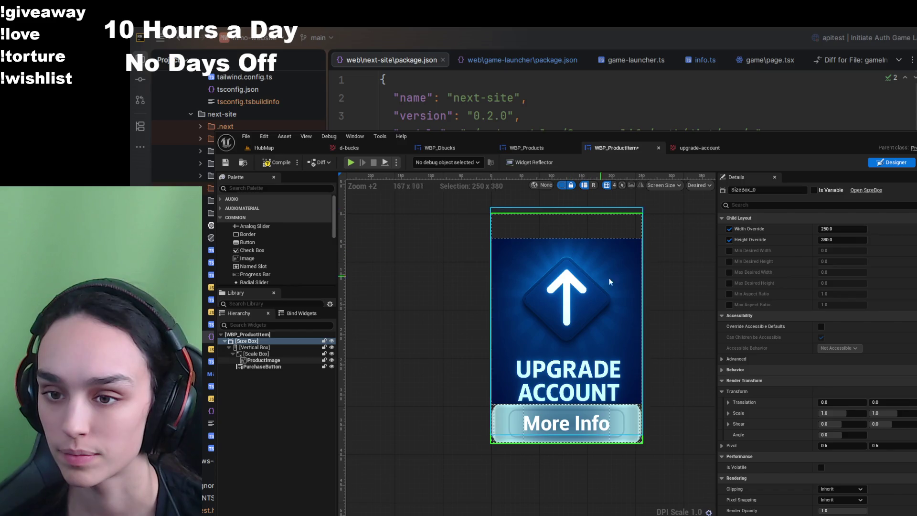
{"action": "left_click", "coordinate": [277, 354]}
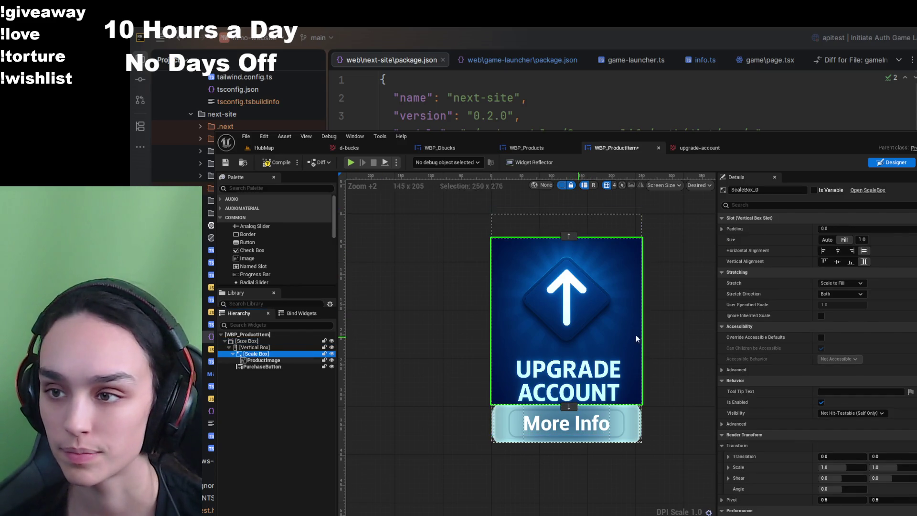
{"action": "left_click", "coordinate": [831, 282]}
{"action": "left_click", "coordinate": [849, 305]}
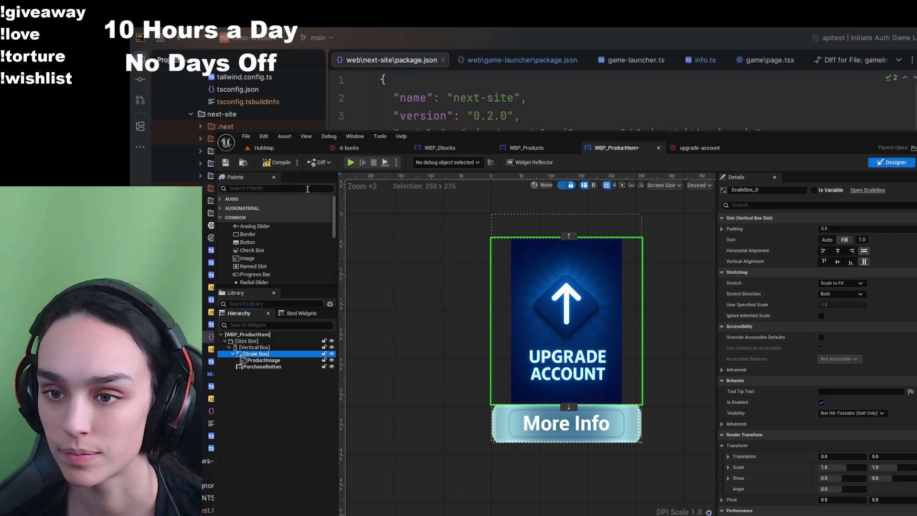
{"action": "left_click", "coordinate": [277, 163]}
{"action": "left_click", "coordinate": [226, 163]}
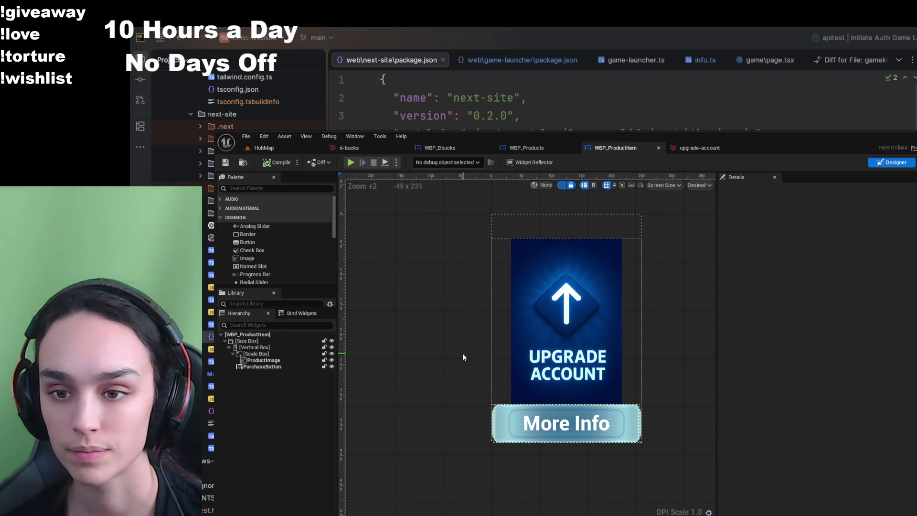
{"action": "left_click", "coordinate": [563, 152]}
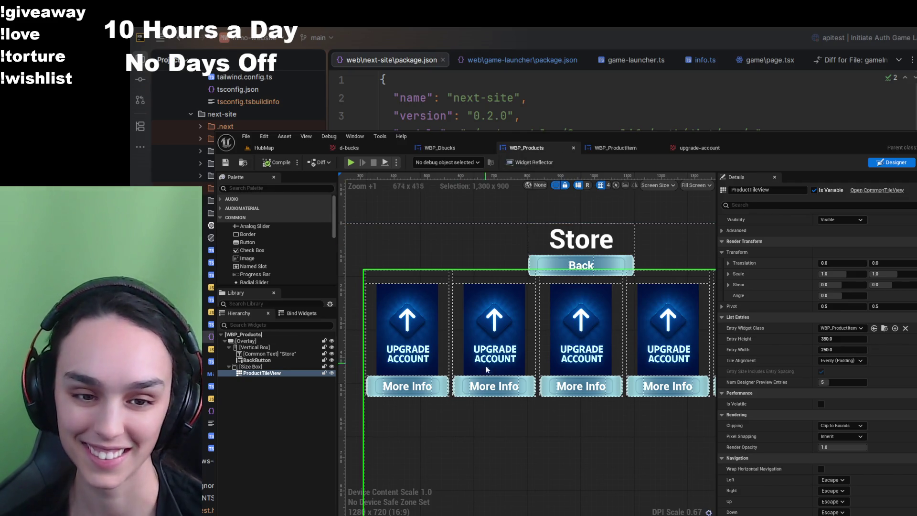
- Try ProductTileView entry widths of 350 and then 250, and compile the store widget
{"action": "scroll", "coordinate": [510, 419], "scroll_direction": "down", "scroll_amount": 2}
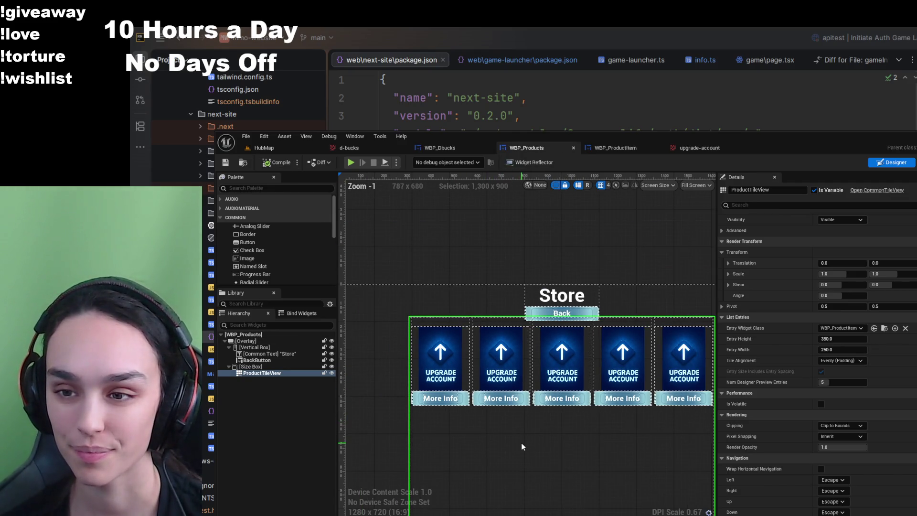
{"action": "left_click_drag", "start_coordinate": [552, 453], "coordinate": [504, 444]}
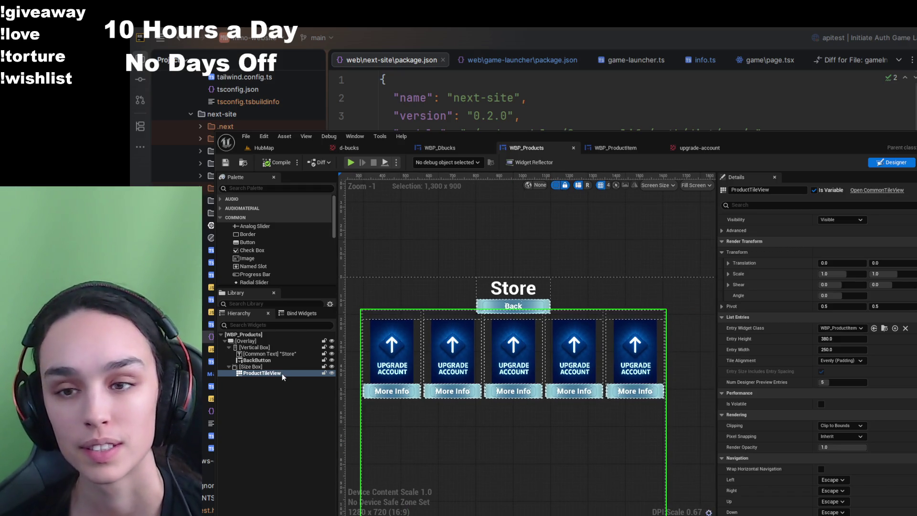
{"action": "scroll", "coordinate": [476, 241], "scroll_direction": "down", "scroll_amount": 4}
{"action": "scroll", "coordinate": [407, 340], "scroll_direction": "up", "scroll_amount": 3}
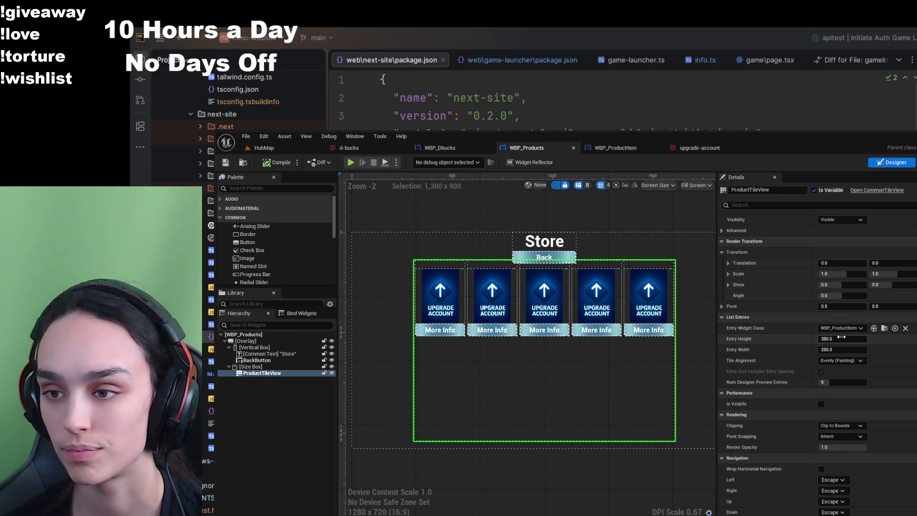
{"action": "left_click", "coordinate": [842, 349]}
{"action": "type", "text": "350"}
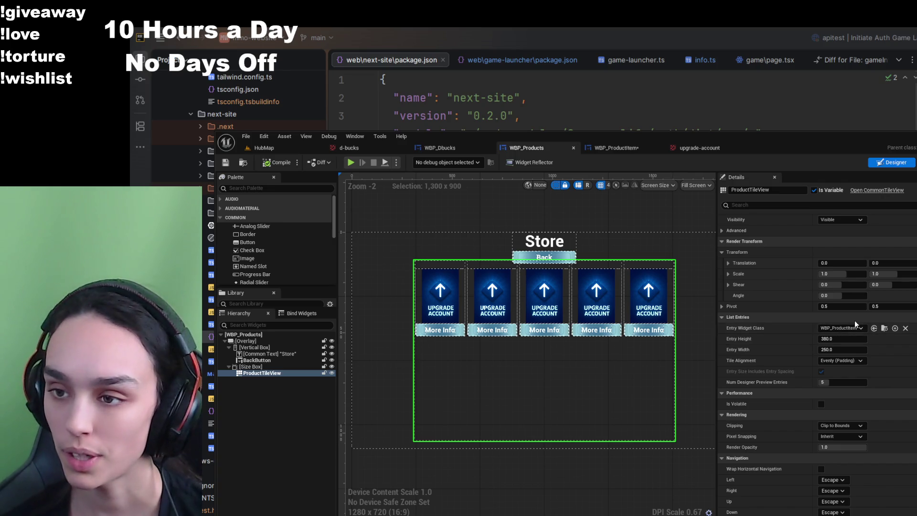
{"action": "key", "text": "Return"}
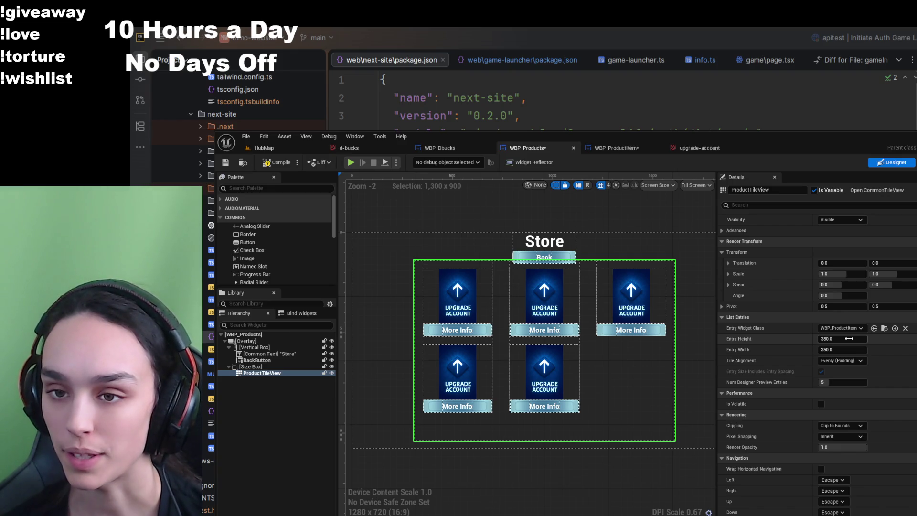
{"action": "left_click", "coordinate": [850, 338]}
{"action": "left_click", "coordinate": [856, 349]}
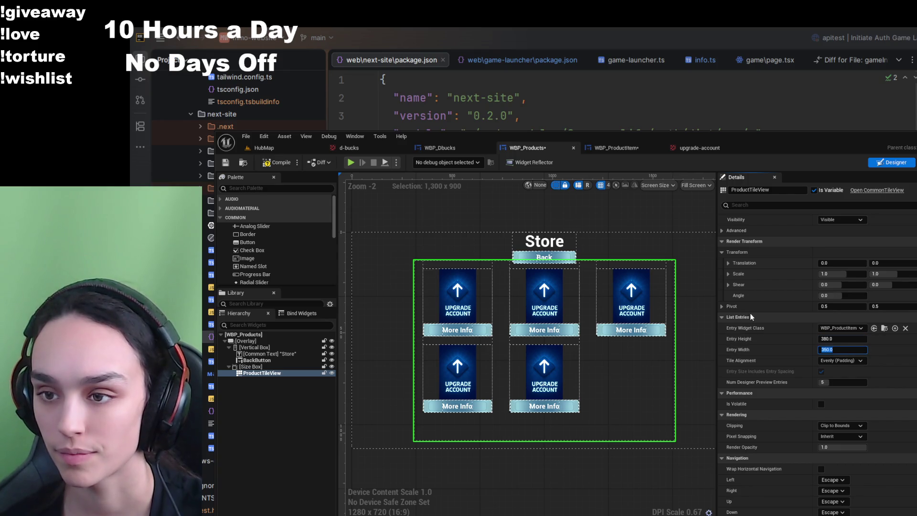
{"action": "type", "text": "250"}
{"action": "key", "text": "Return"}
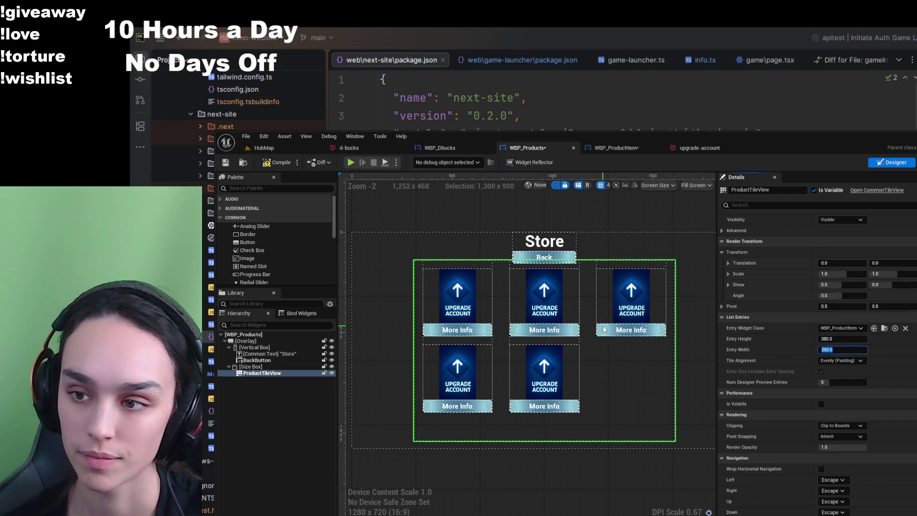
{"action": "left_click", "coordinate": [274, 164]}
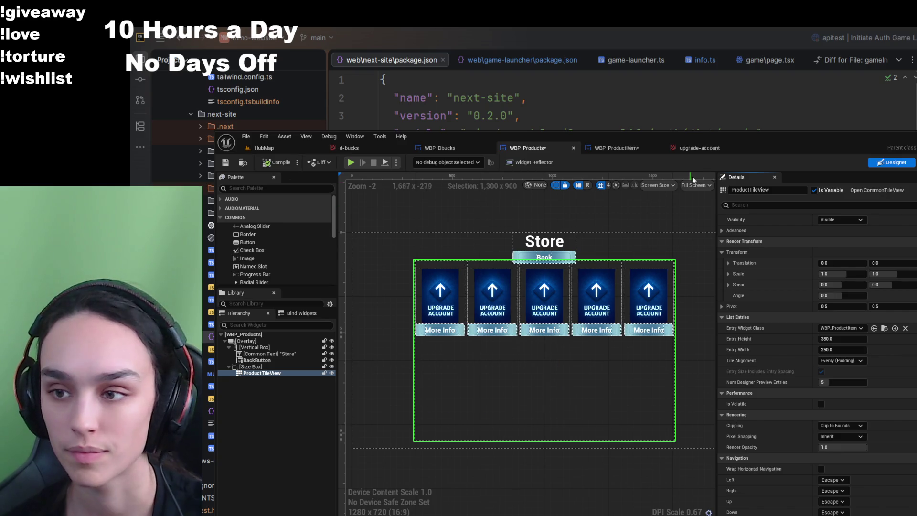
- Change the tile entry width to 200 and recompile to refresh the preview
{"action": "left_click", "coordinate": [822, 350]}
{"action": "type", "text": "200"}
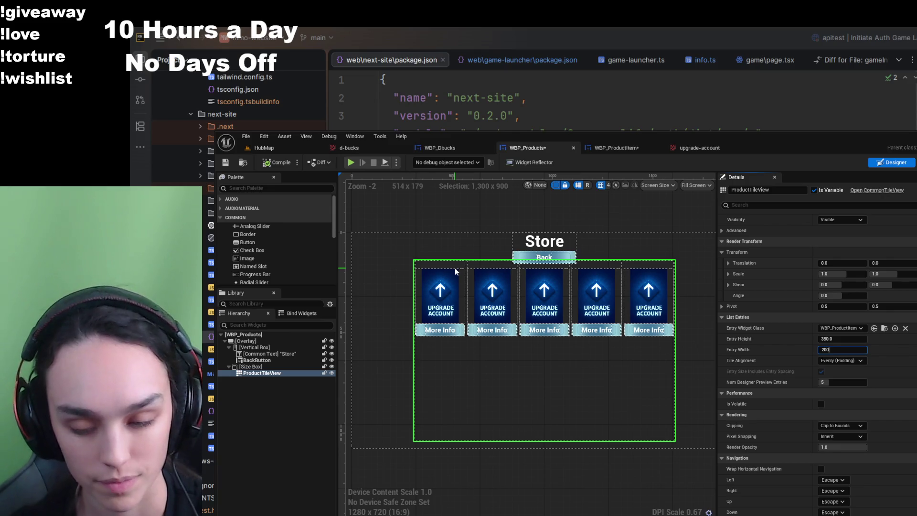
{"action": "key", "text": "Return"}
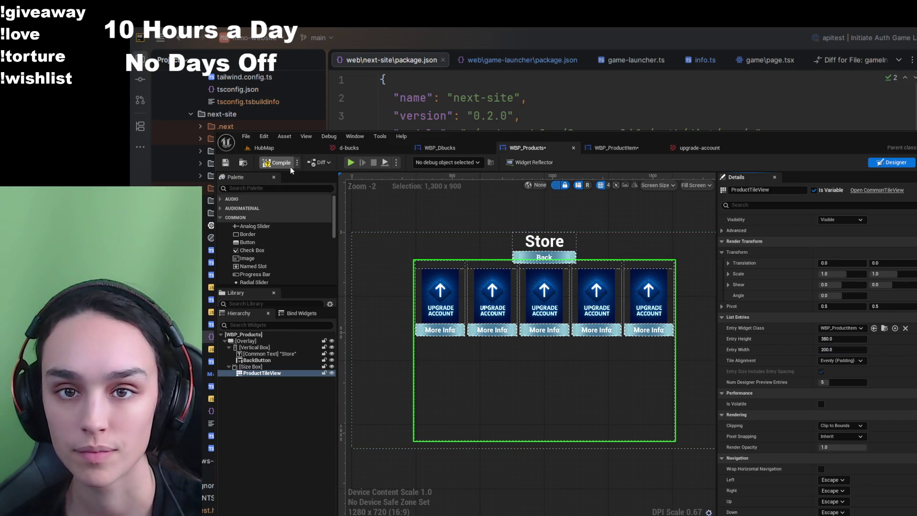
{"action": "left_click", "coordinate": [277, 162]}
- Set Num Designer Preview Entries to 4 for the tile view
{"action": "scroll", "coordinate": [462, 296], "scroll_direction": "up", "scroll_amount": 5}
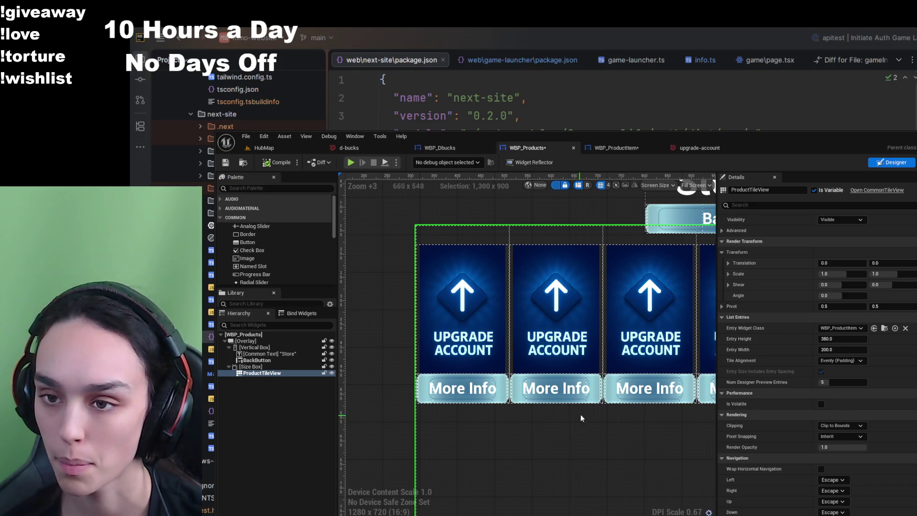
{"action": "mouse_move", "coordinate": [841, 382]}
{"action": "left_mouse_down"}
{"action": "mouse_move", "coordinate": [855, 382]}
{"action": "mouse_move", "coordinate": [843, 382]}
{"action": "left_mouse_up"}
{"action": "scroll", "coordinate": [525, 334], "scroll_direction": "down", "scroll_amount": 3}
{"action": "left_click", "coordinate": [832, 382]}
{"action": "type", "text": "4"}
{"action": "key", "text": "Return"}
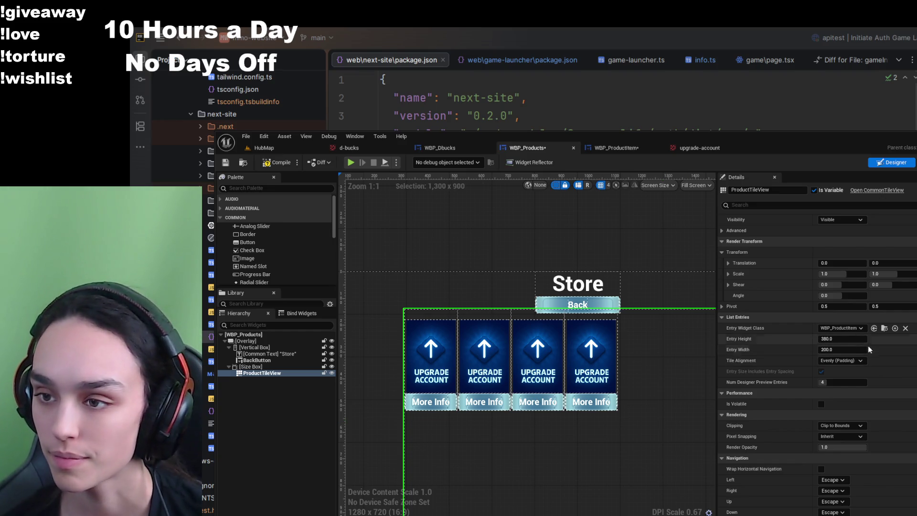
- Try Evenly (Wide) tile alignment, then settle on Center Aligned and save WBP_Products
{"action": "left_click", "coordinate": [861, 362]}
{"action": "left_click", "coordinate": [854, 381]}
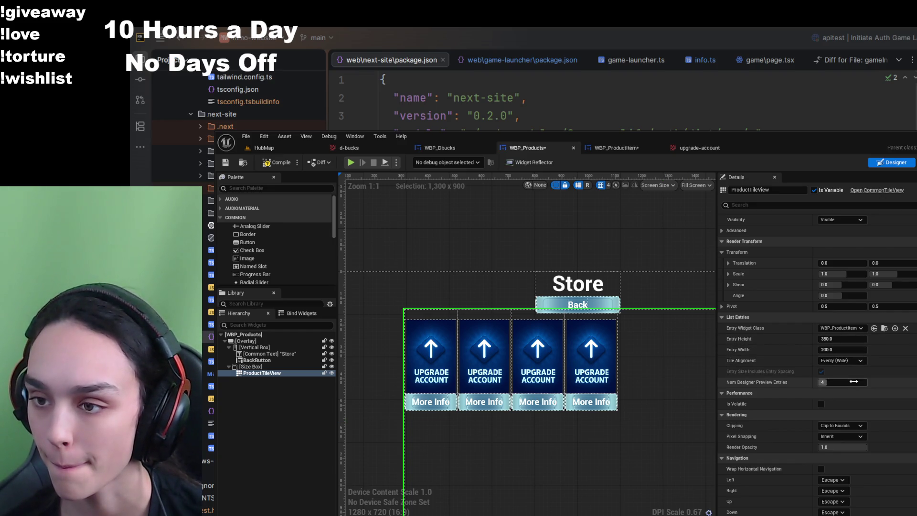
{"action": "left_click", "coordinate": [285, 164]}
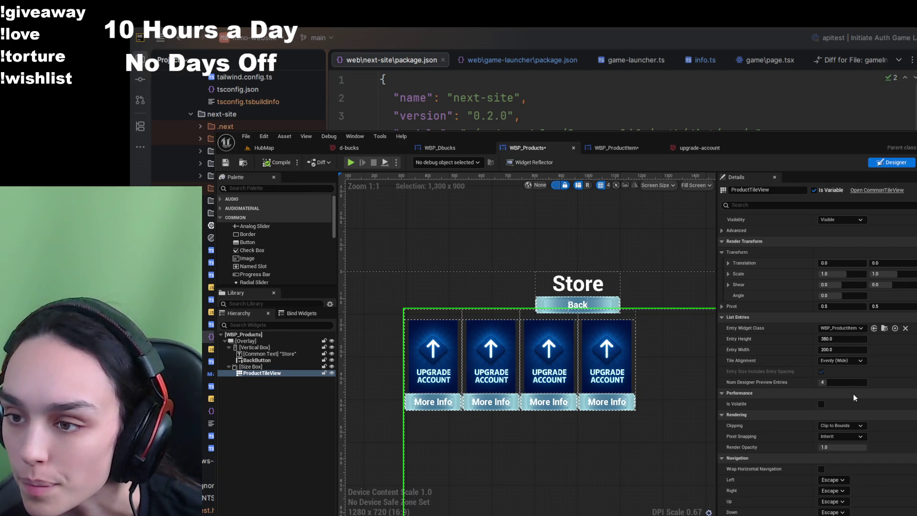
{"action": "left_click", "coordinate": [842, 361]}
{"action": "left_click", "coordinate": [840, 420]}
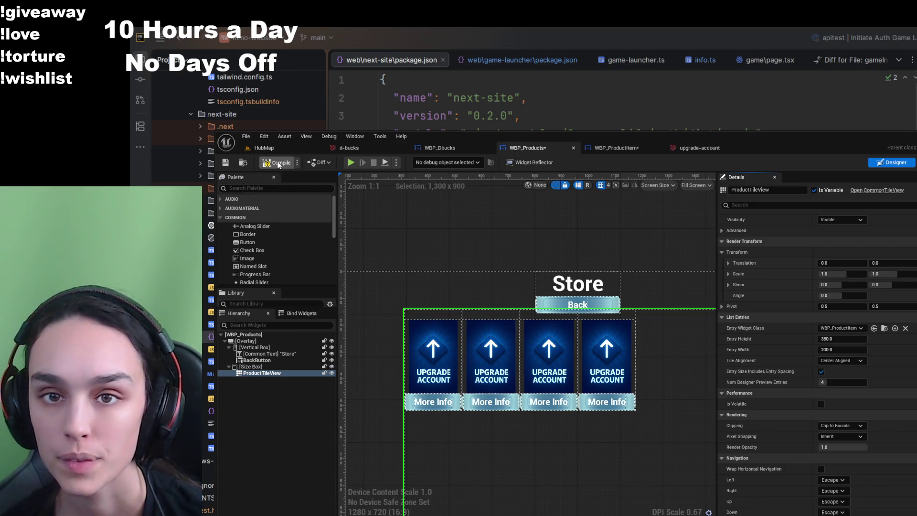
{"action": "key", "text": "ctrl+s"}
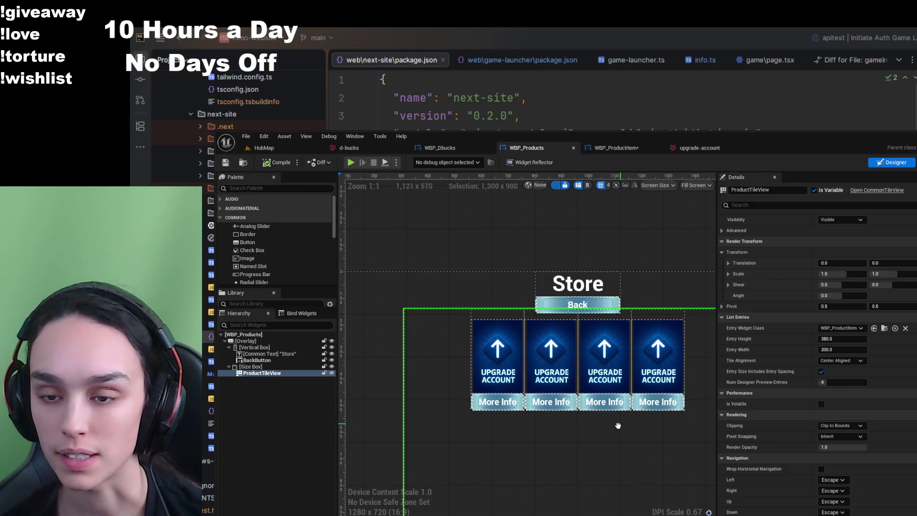
{"action": "left_click_drag", "start_coordinate": [621, 424], "coordinate": [575, 433]}
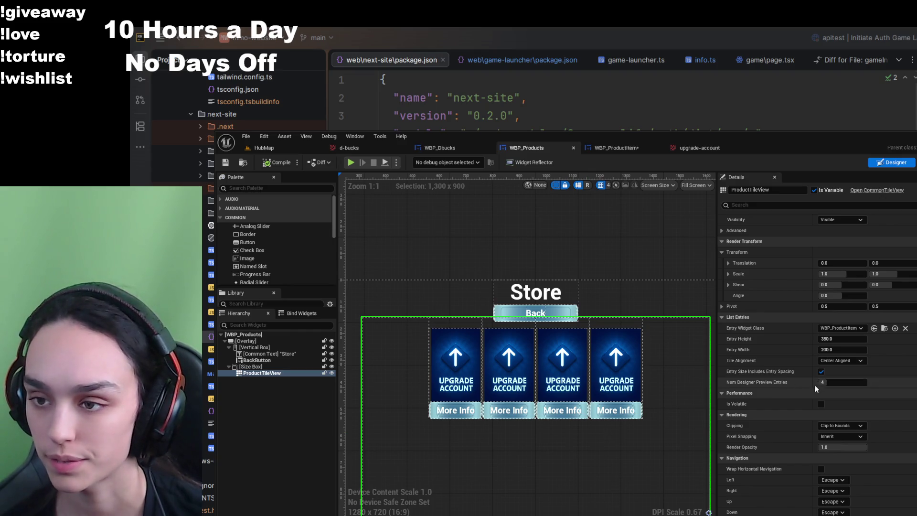
{"action": "left_click", "coordinate": [616, 148]}
- Compile and save WBP_ProductItem, then search the store tile view's properties for 'padd'
{"action": "left_click", "coordinate": [843, 229]}
{"action": "left_click", "coordinate": [293, 162]}
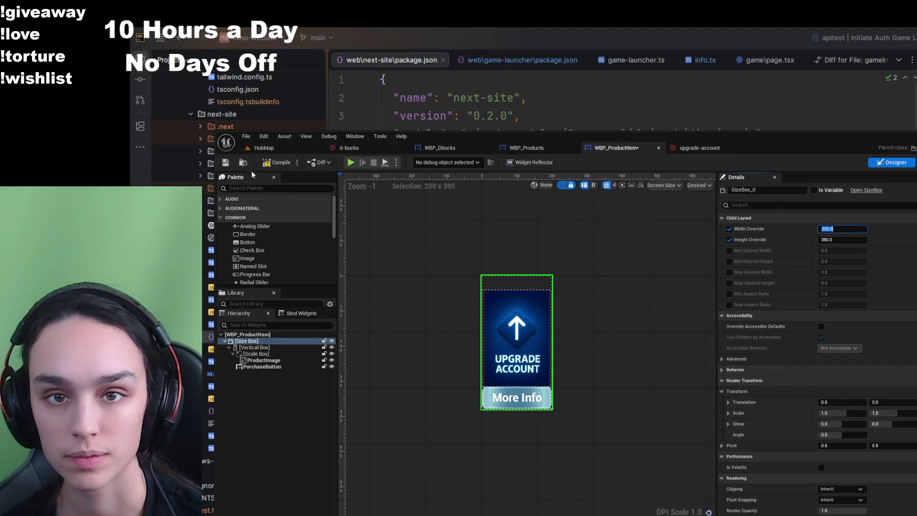
{"action": "left_click", "coordinate": [588, 263]}
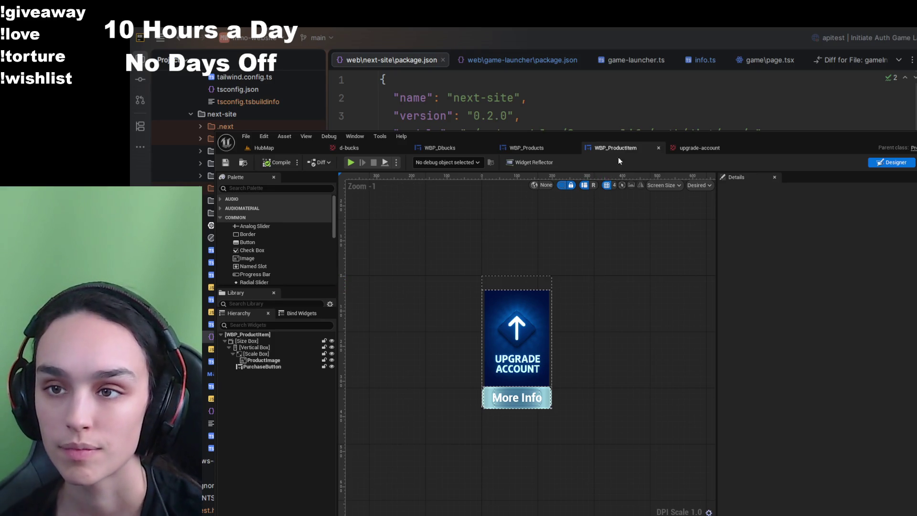
{"action": "left_click", "coordinate": [542, 149]}
{"action": "scroll", "coordinate": [600, 350], "scroll_direction": "down", "scroll_amount": 3}
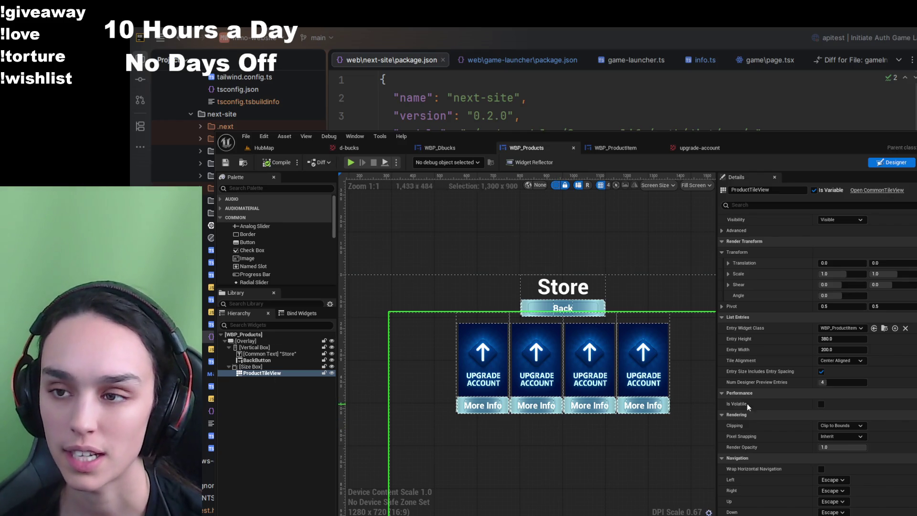
{"action": "left_click", "coordinate": [762, 206]}
{"action": "type", "text": "padd"}
- Try a padding of 40 on the card's Vertical Box, undo it, and save WBP_ProductItem
{"action": "left_click", "coordinate": [616, 148]}
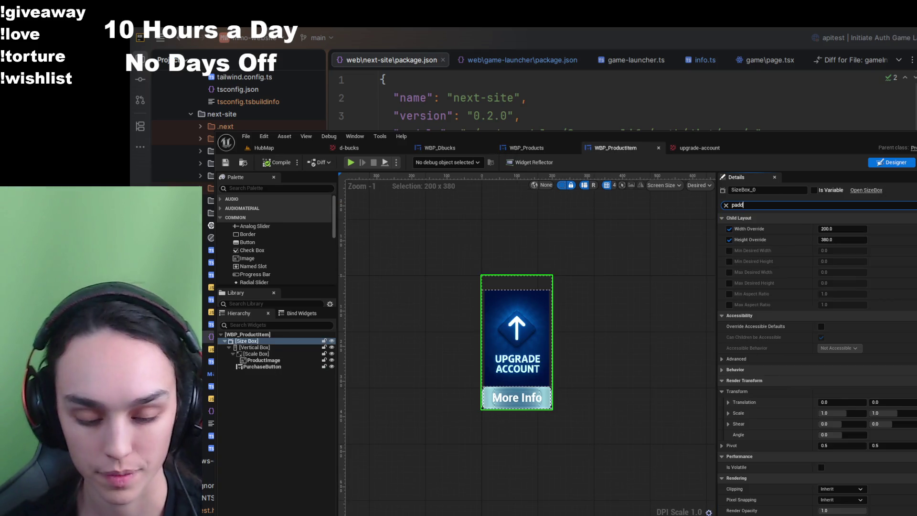
{"action": "left_click", "coordinate": [279, 349]}
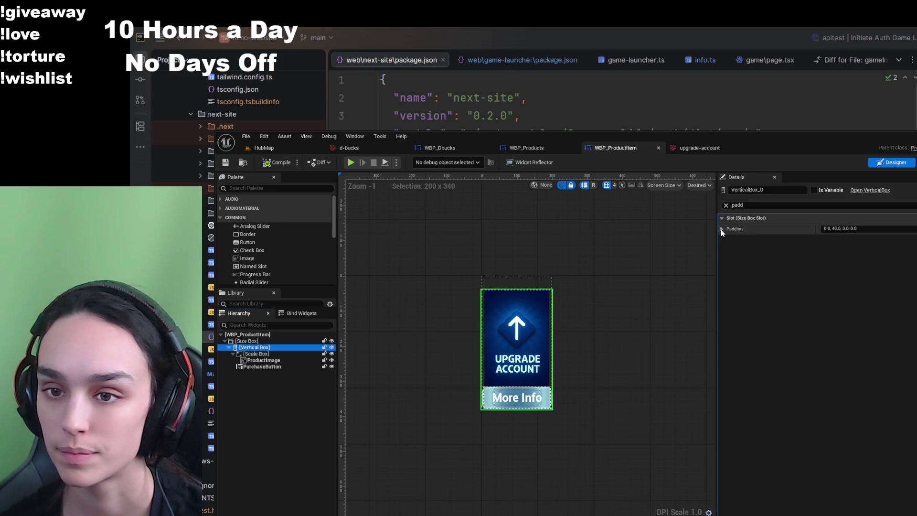
{"action": "left_click", "coordinate": [870, 226]}
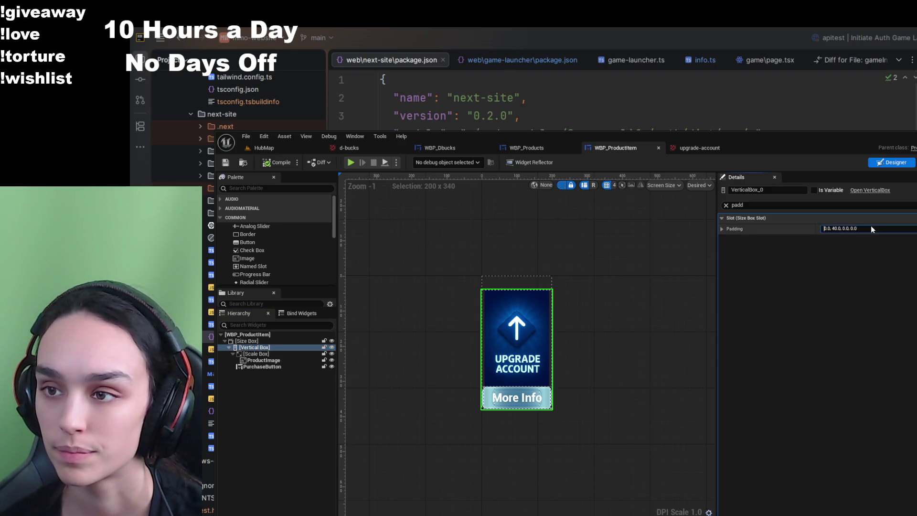
{"action": "type", "text": "40"}
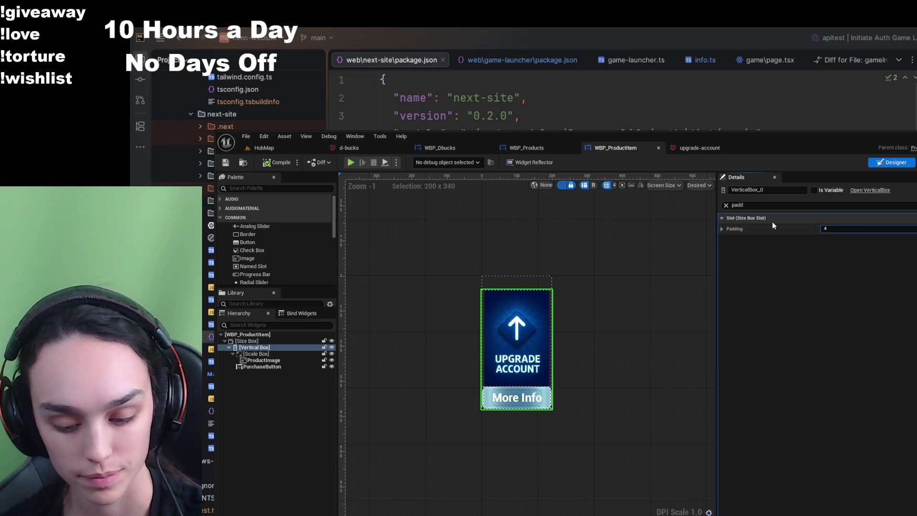
{"action": "key", "text": "Return"}
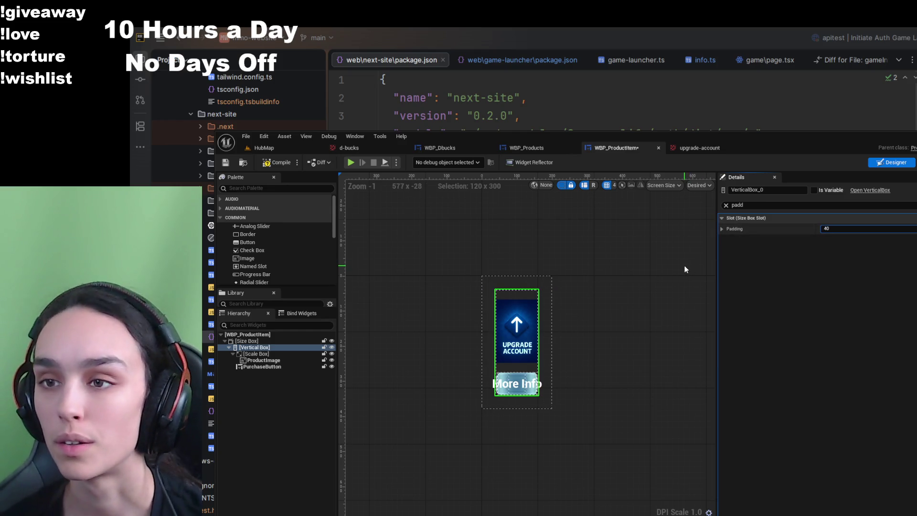
{"action": "left_click", "coordinate": [770, 229]}
{"action": "key", "text": "ctrl+z"}
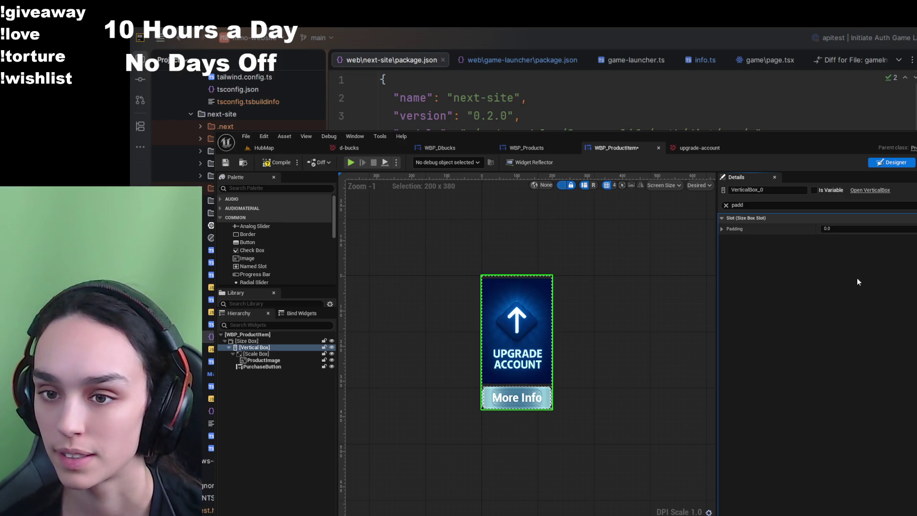
{"action": "left_click", "coordinate": [232, 167]}
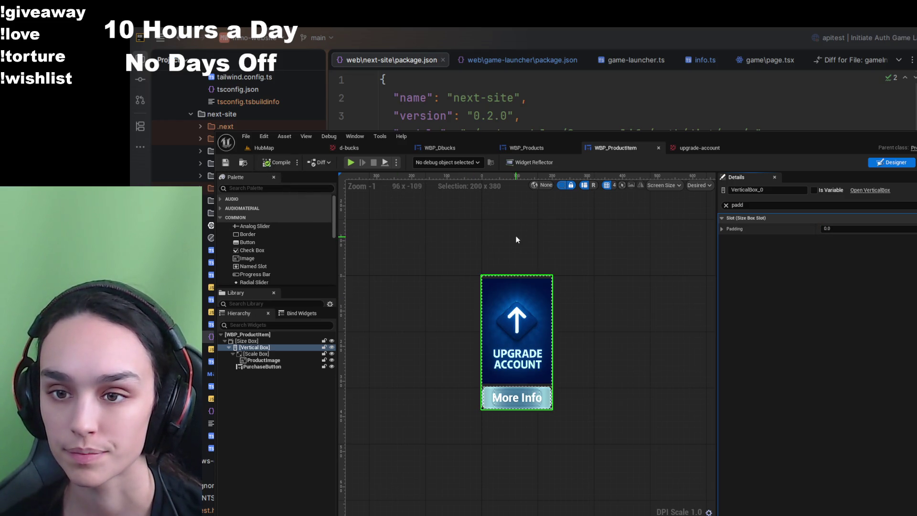
{"action": "left_click", "coordinate": [553, 146]}
{"action": "left_click", "coordinate": [547, 223]}
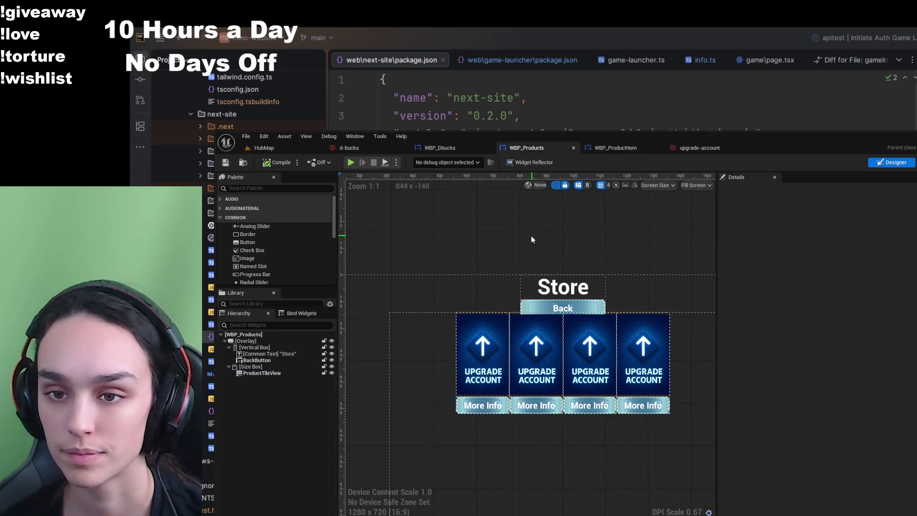
- Select ProductTileView and try top slot padding values of 10 and 40
{"action": "scroll", "coordinate": [530, 233], "scroll_direction": "up", "scroll_amount": 5}
{"action": "left_click_drag", "start_coordinate": [530, 232], "coordinate": [548, 222]}
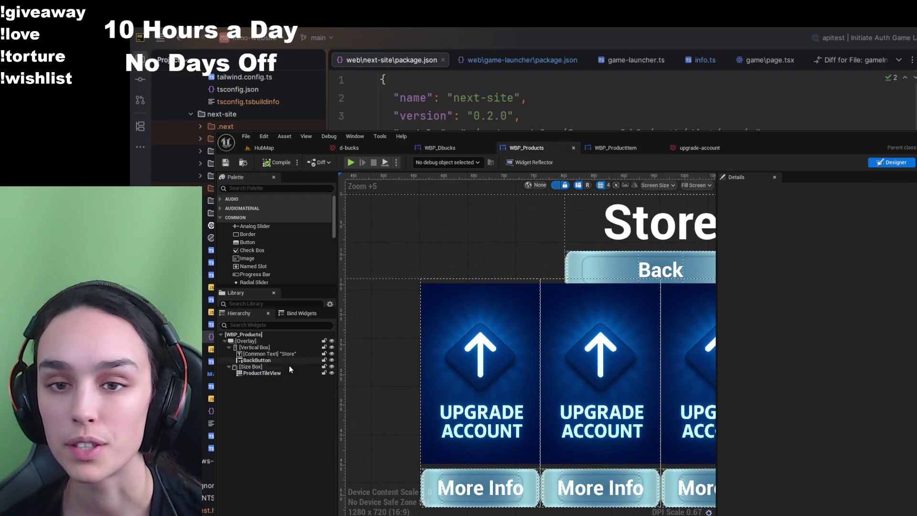
{"action": "left_click", "coordinate": [263, 373]}
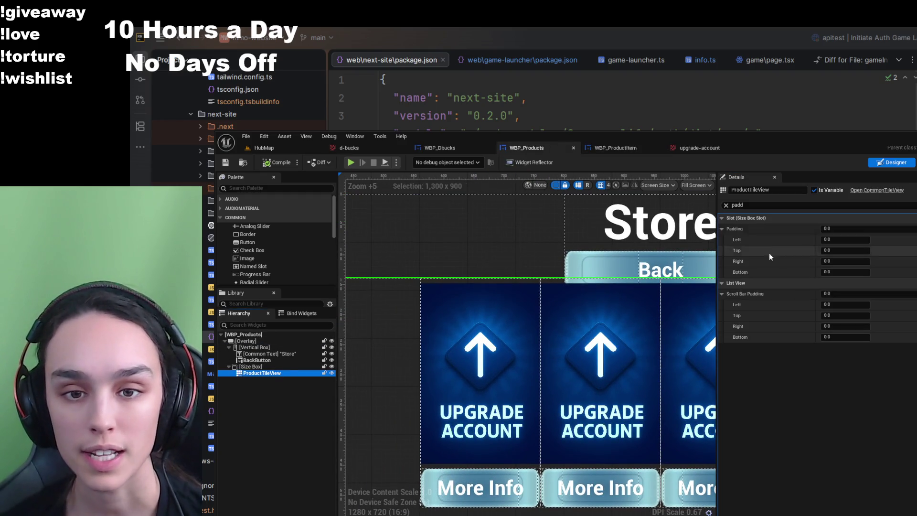
{"action": "left_click", "coordinate": [840, 251]}
{"action": "type", "text": "10"}
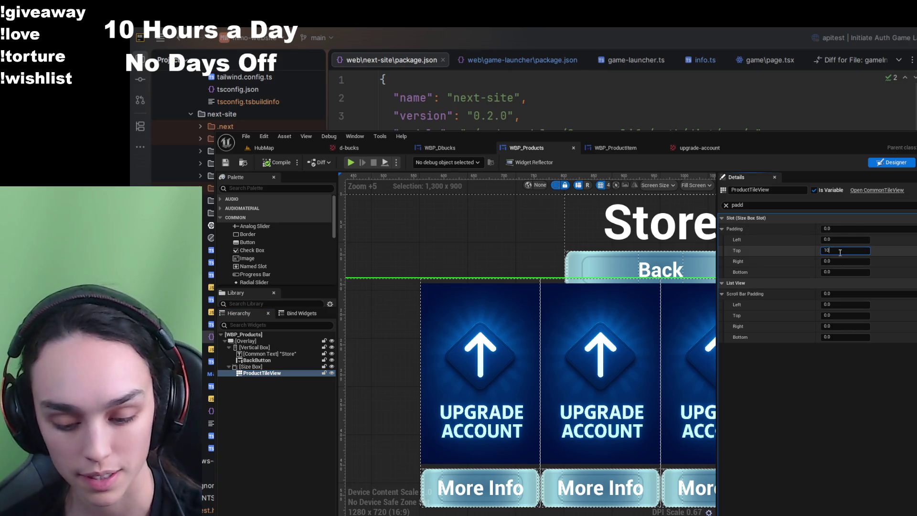
{"action": "key", "text": "Return"}
{"action": "type", "text": "4"}
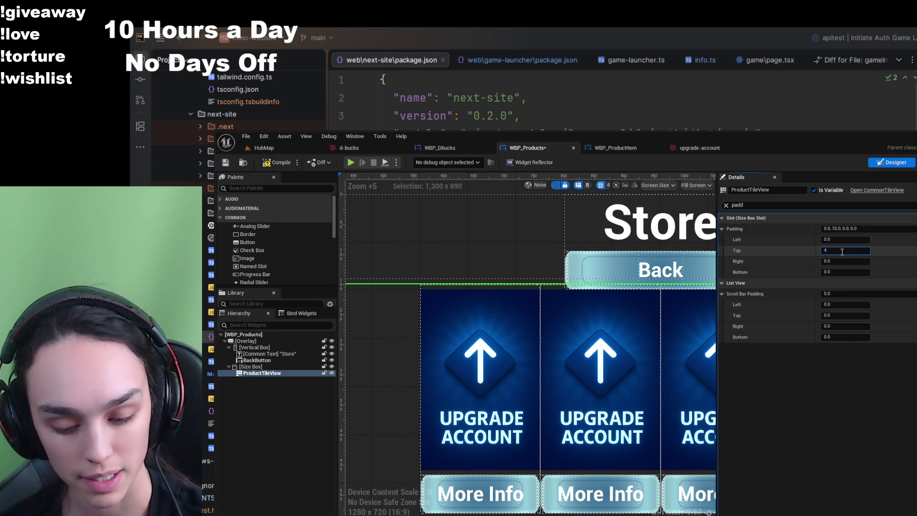
{"action": "key", "text": "Return"}
- Settle on a top slot padding of 50 for the tile view
{"action": "scroll", "coordinate": [434, 258], "scroll_direction": "down", "scroll_amount": 3}
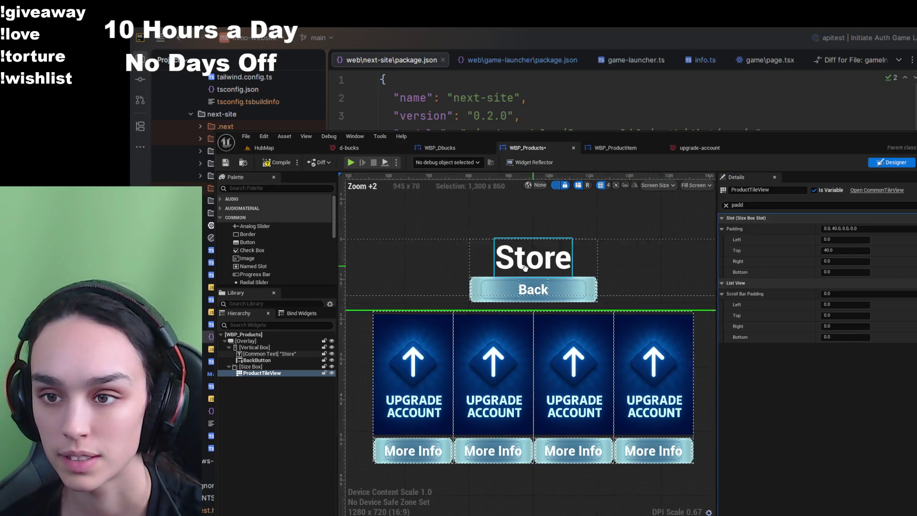
{"action": "scroll", "coordinate": [434, 258], "scroll_direction": "down", "scroll_amount": 4}
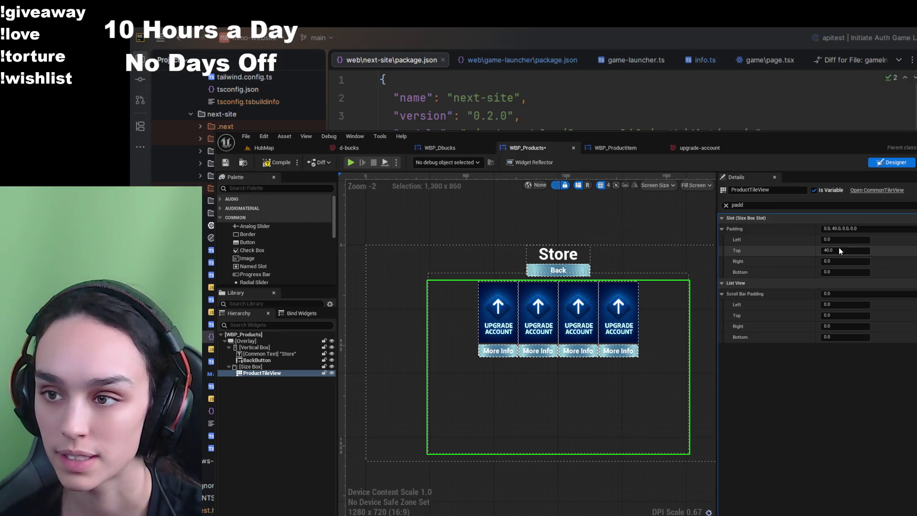
{"action": "key", "text": "ctrl+a"}
{"action": "type", "text": "5"}
{"action": "key", "text": "Return"}
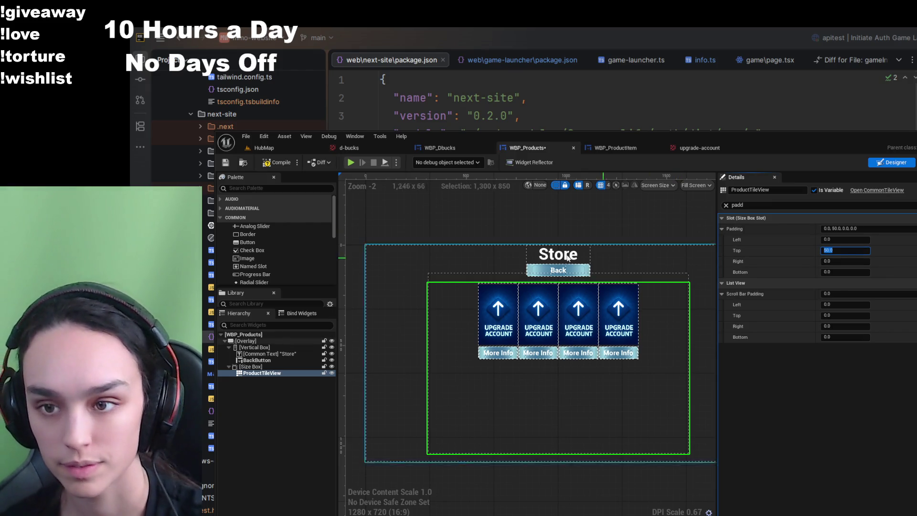
{"action": "left_click", "coordinate": [558, 258]}
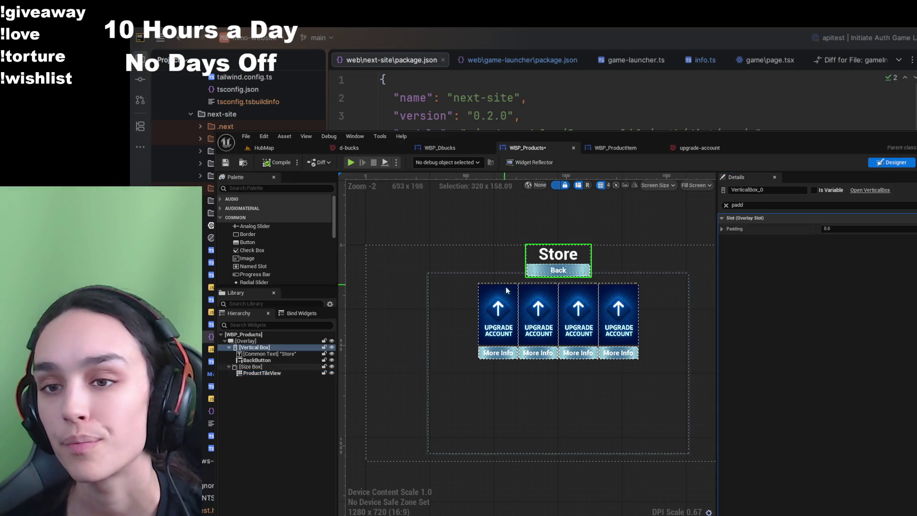
{"action": "scroll", "coordinate": [525, 306], "scroll_direction": "up", "scroll_amount": 4}
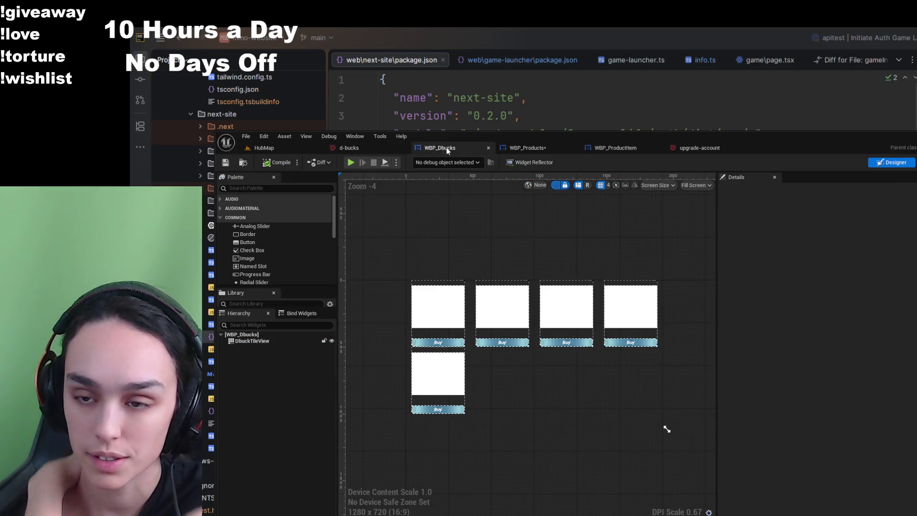
{"action": "left_click", "coordinate": [616, 147]}
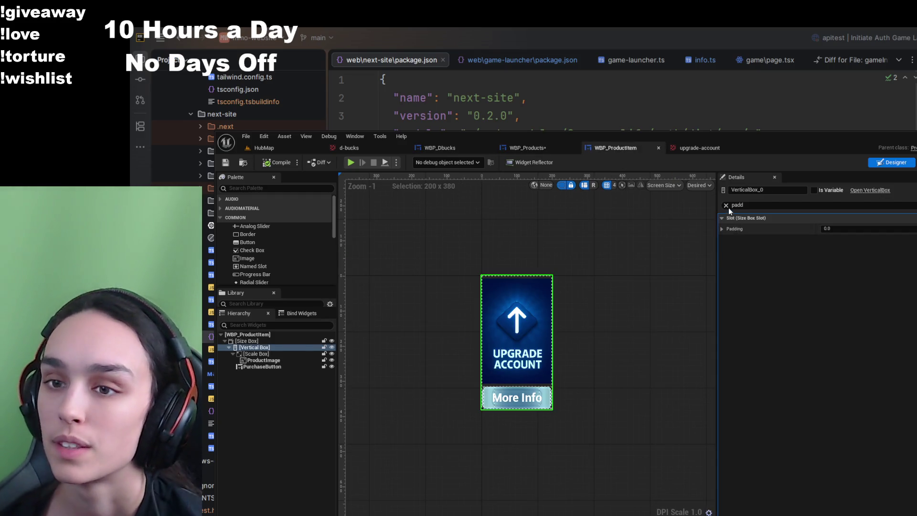
{"action": "left_click", "coordinate": [727, 206]}
{"action": "left_click", "coordinate": [729, 229]}
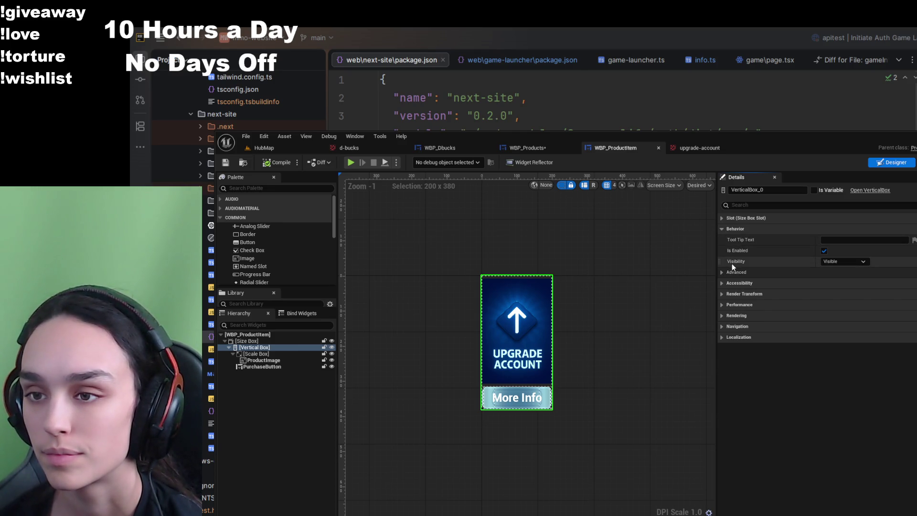
{"action": "left_click", "coordinate": [535, 148]}
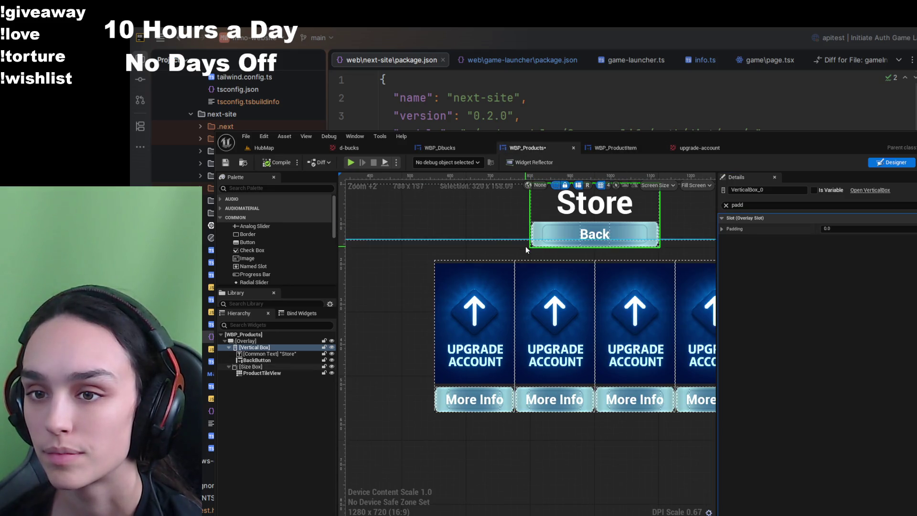
{"action": "scroll", "coordinate": [525, 245], "scroll_direction": "down", "scroll_amount": 3}
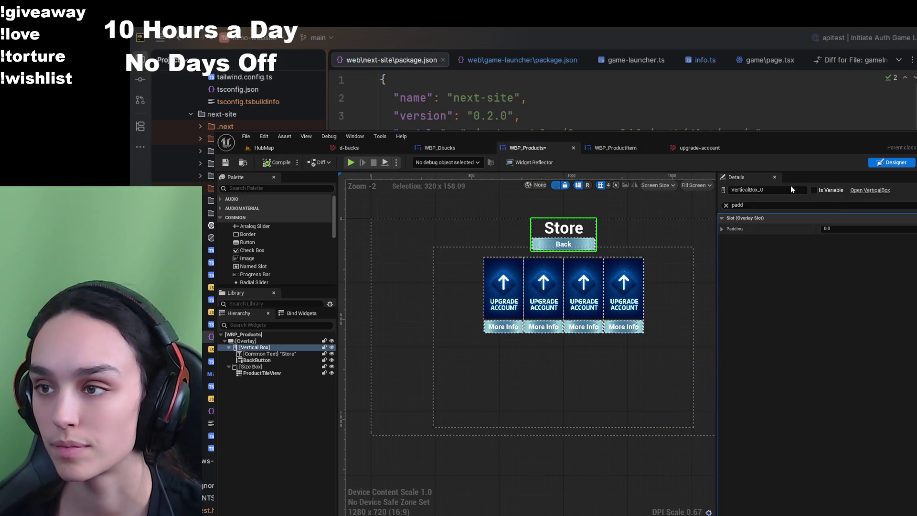
{"action": "left_click", "coordinate": [726, 205]}
{"action": "left_click", "coordinate": [737, 219]}
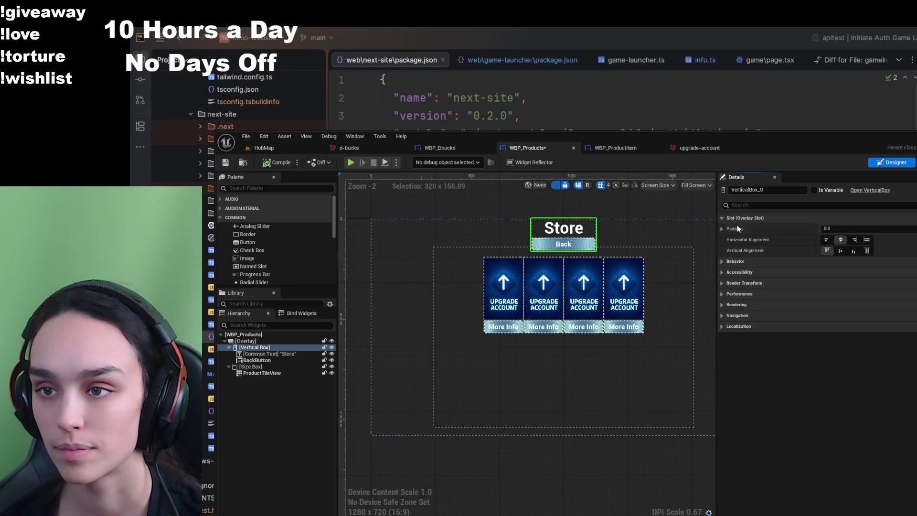
{"action": "left_click", "coordinate": [734, 261]}
{"action": "left_click", "coordinate": [741, 316]}
{"action": "left_click", "coordinate": [742, 358]}
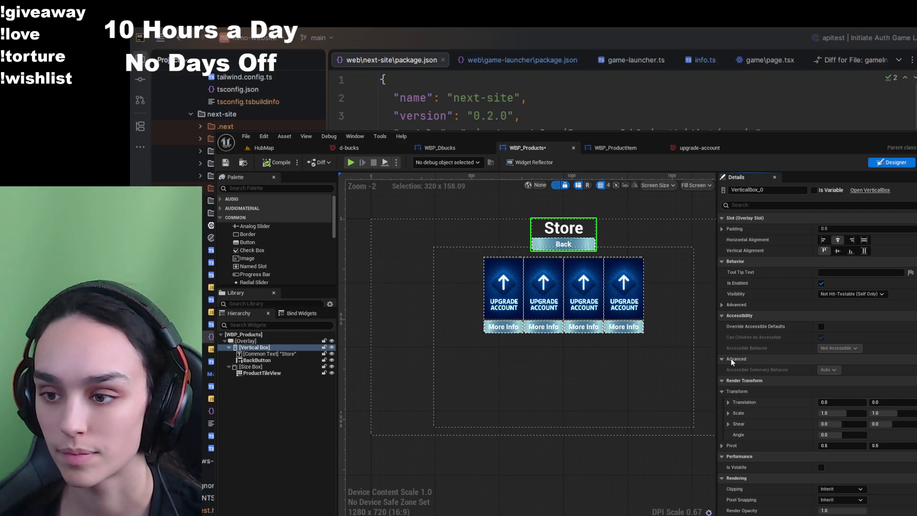
{"action": "left_click", "coordinate": [726, 478]}
{"action": "scroll", "coordinate": [726, 479], "scroll_direction": "down", "scroll_amount": 3}
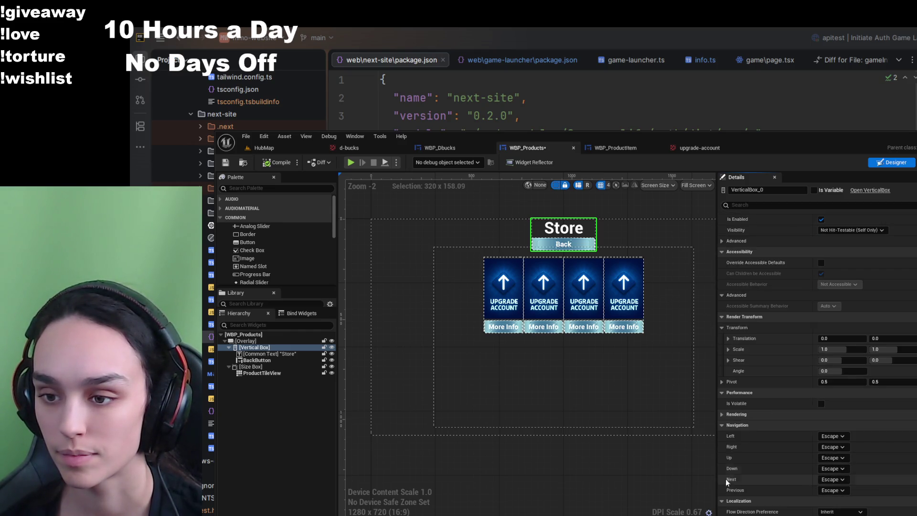
{"action": "scroll", "coordinate": [726, 476], "scroll_direction": "up", "scroll_amount": 3}
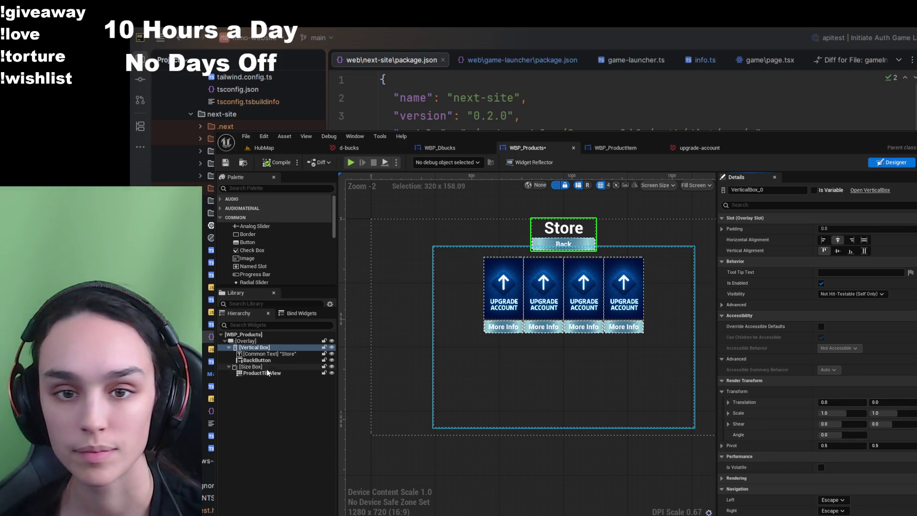
{"action": "left_click", "coordinate": [468, 415]}
{"action": "scroll", "coordinate": [422, 371], "scroll_direction": "down", "scroll_amount": 1}
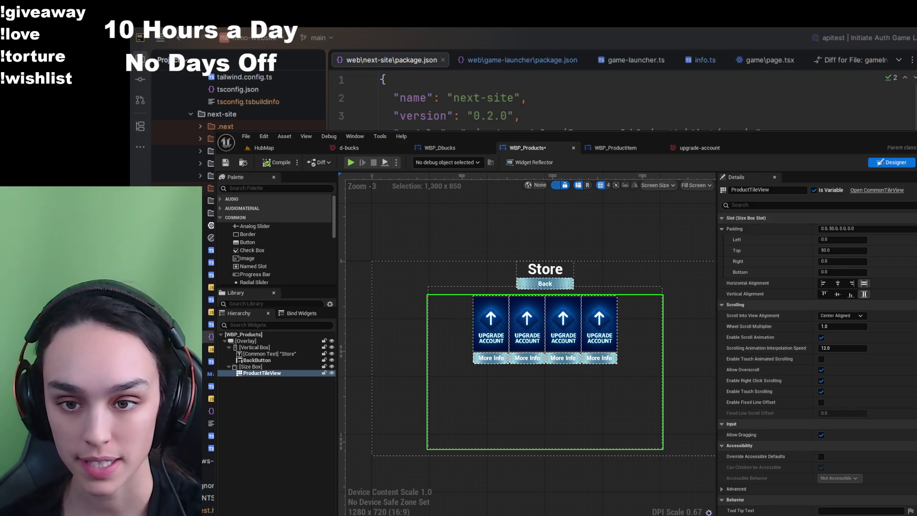
- Filter Details by 'spac' and try a 10.0 horizontal entry spacing, then compile
{"action": "left_click", "coordinate": [794, 205]}
{"action": "type", "text": "spac"}
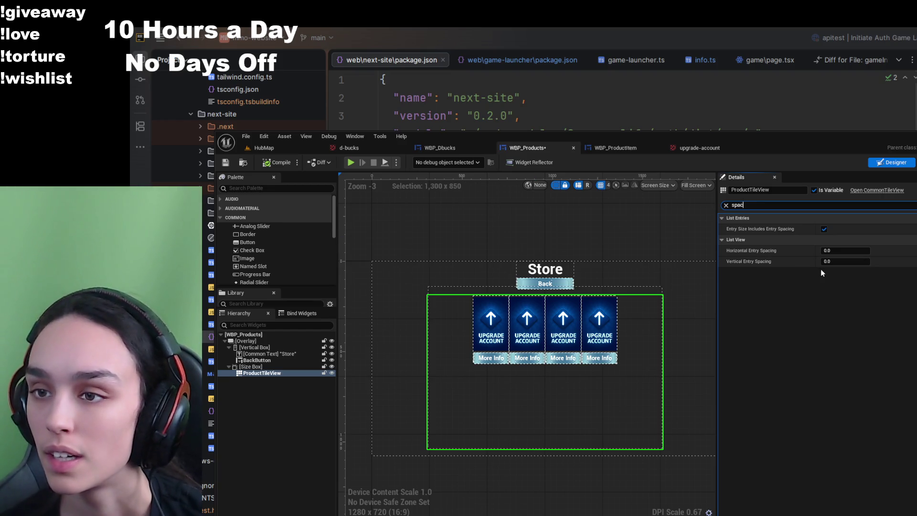
{"action": "left_click", "coordinate": [841, 263]}
{"action": "key", "text": "shift+Tab"}
{"action": "type", "text": "10"}
{"action": "key", "text": "Return"}
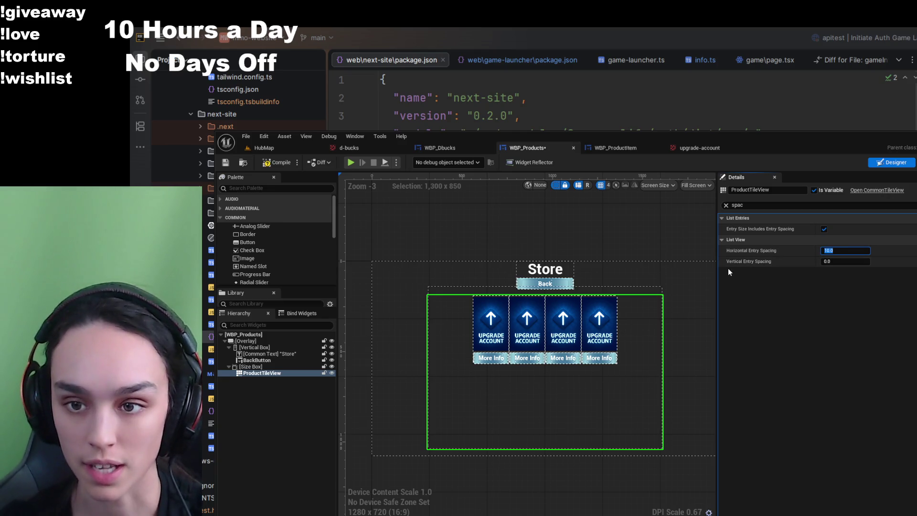
{"action": "left_click", "coordinate": [277, 162]}
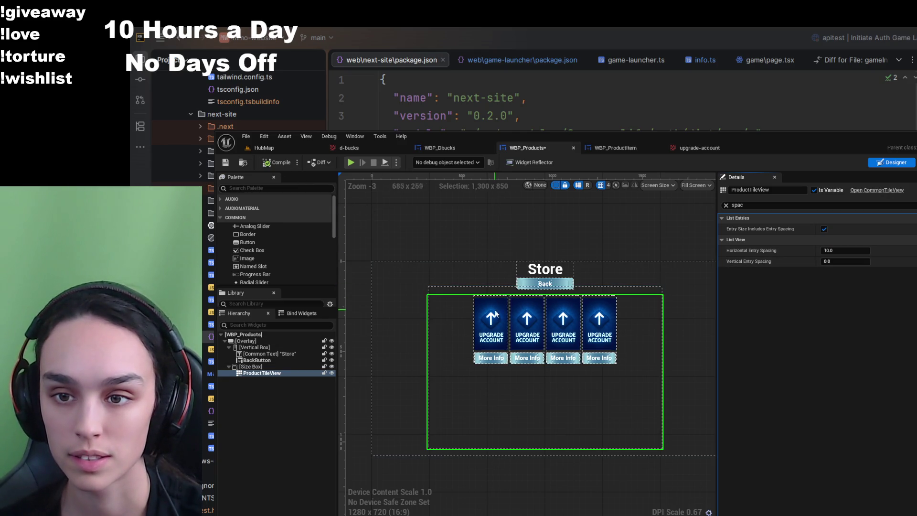
- Try 40.0 horizontal spacing, reset it to 0.0, and compile the products widget
{"action": "scroll", "coordinate": [495, 307], "scroll_direction": "up", "scroll_amount": 6}
{"action": "left_click", "coordinate": [867, 251]}
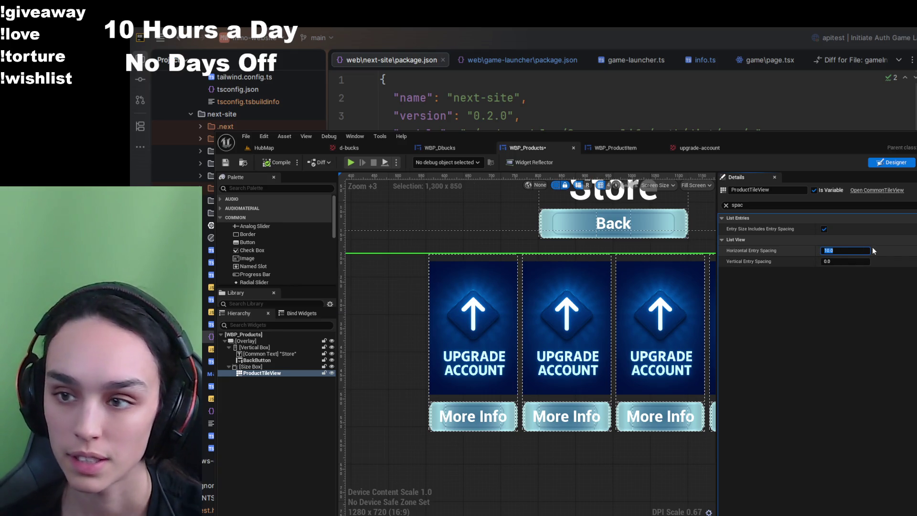
{"action": "type", "text": "40"}
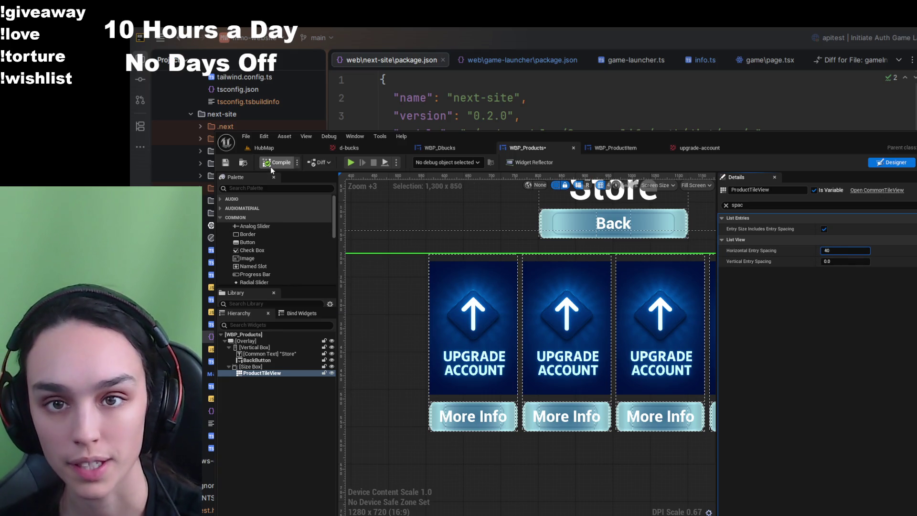
{"action": "left_click", "coordinate": [271, 166]}
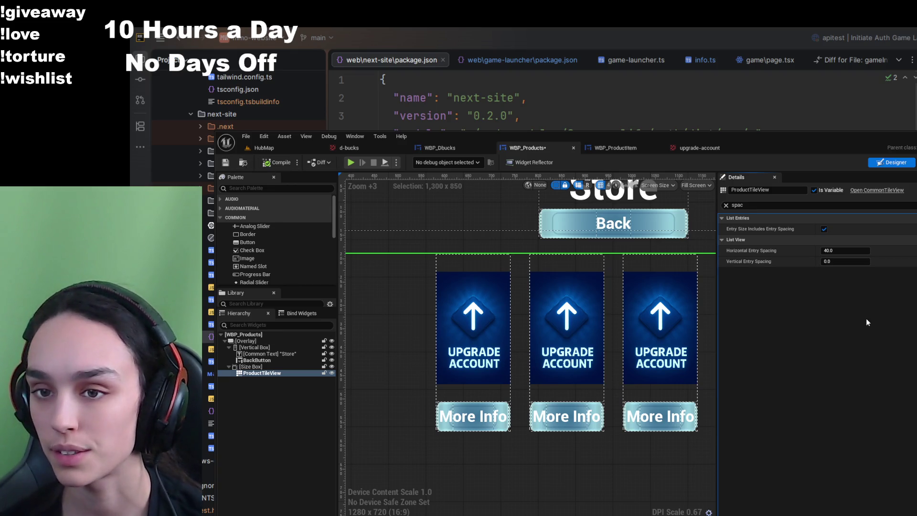
{"action": "left_click", "coordinate": [898, 251]}
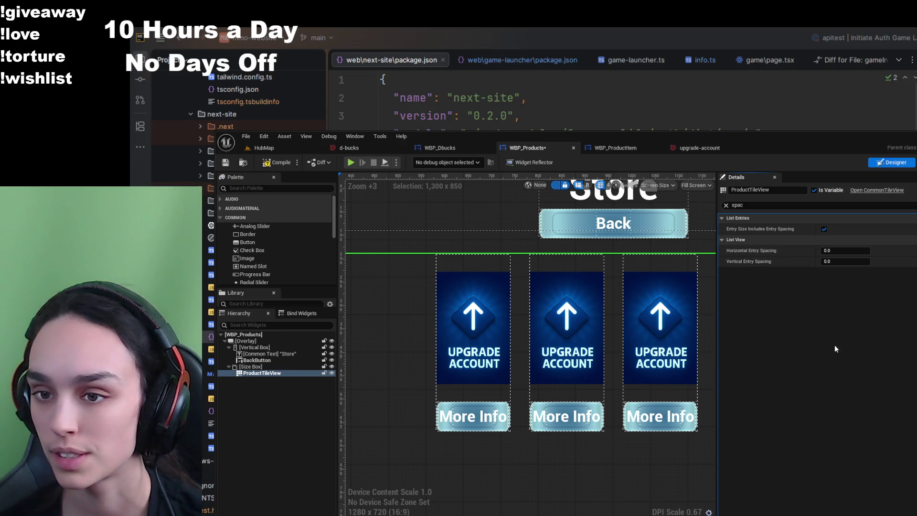
{"action": "left_click", "coordinate": [226, 163]}
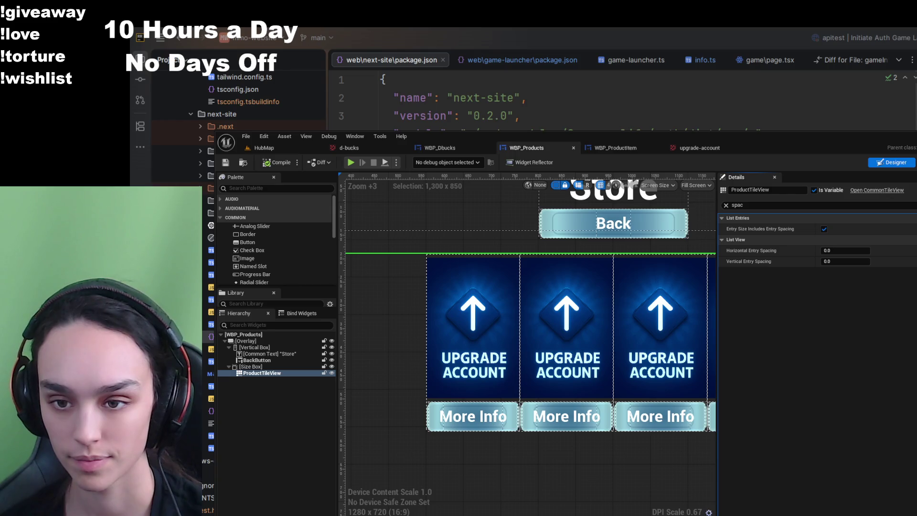
- Set horizontal and vertical entry spacing to 20, compile, and inspect the spaced cards
{"action": "left_click", "coordinate": [837, 250]}
{"action": "type", "text": "20"}
{"action": "left_click", "coordinate": [841, 261]}
{"action": "type", "text": "20"}
{"action": "key", "text": "Return"}
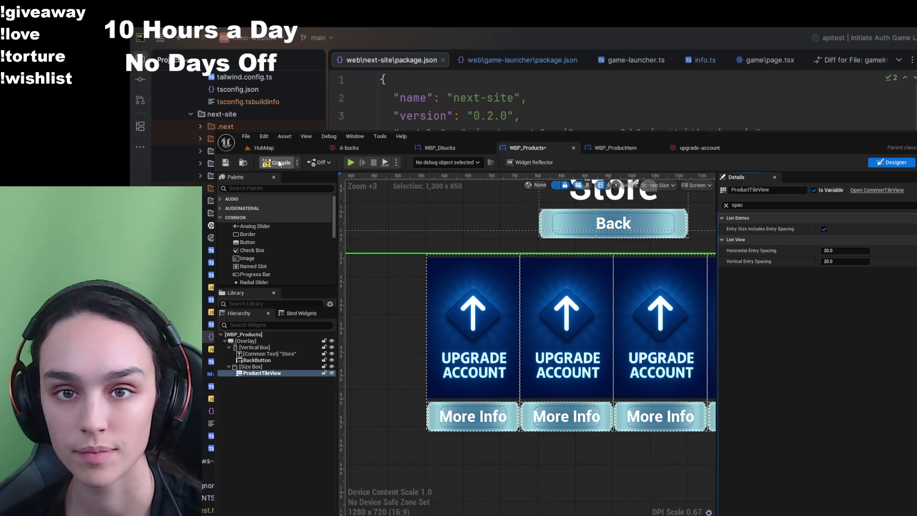
{"action": "left_click", "coordinate": [279, 163]}
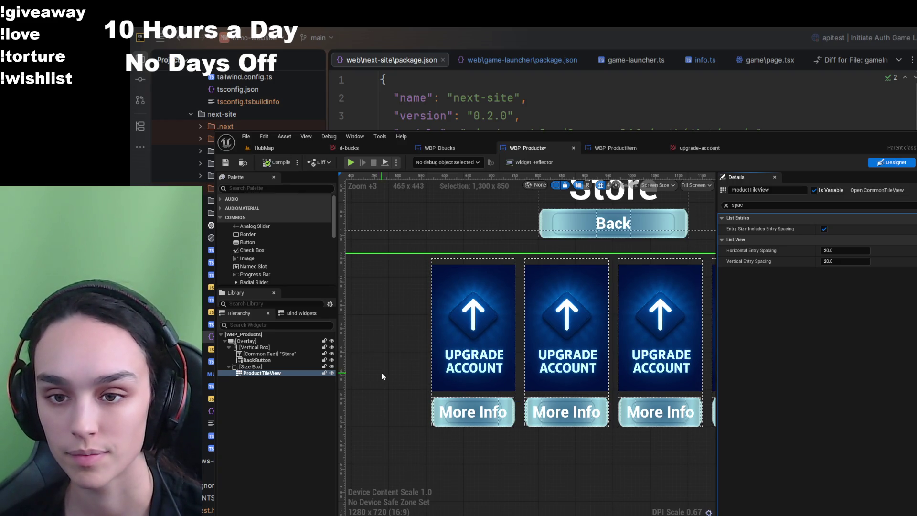
{"action": "scroll", "coordinate": [630, 454], "scroll_direction": "down", "scroll_amount": 2}
{"action": "mouse_move", "coordinate": [629, 453]}
{"action": "left_mouse_down"}
{"action": "mouse_move", "coordinate": [506, 454]}
{"action": "mouse_move", "coordinate": [594, 455]}
{"action": "left_mouse_up"}
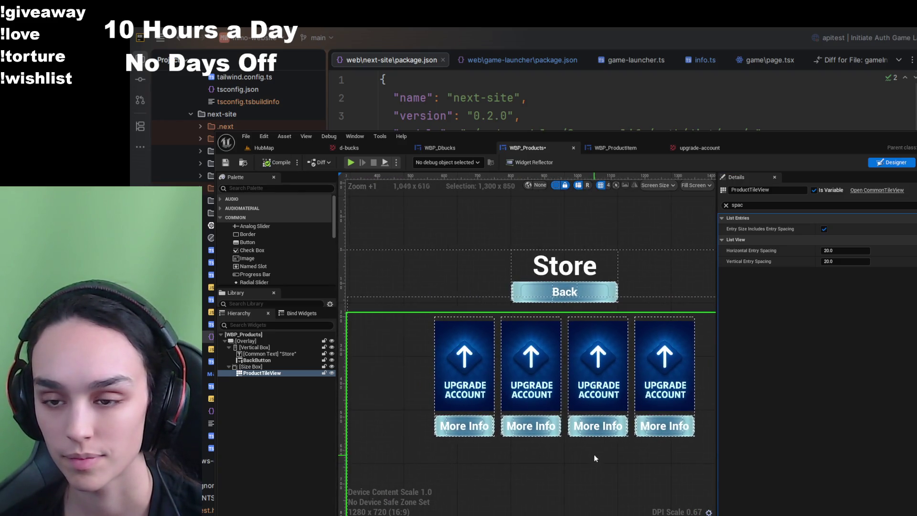
{"action": "scroll", "coordinate": [594, 454], "scroll_direction": "up", "scroll_amount": 4}
{"action": "scroll", "coordinate": [568, 453], "scroll_direction": "down", "scroll_amount": 3}
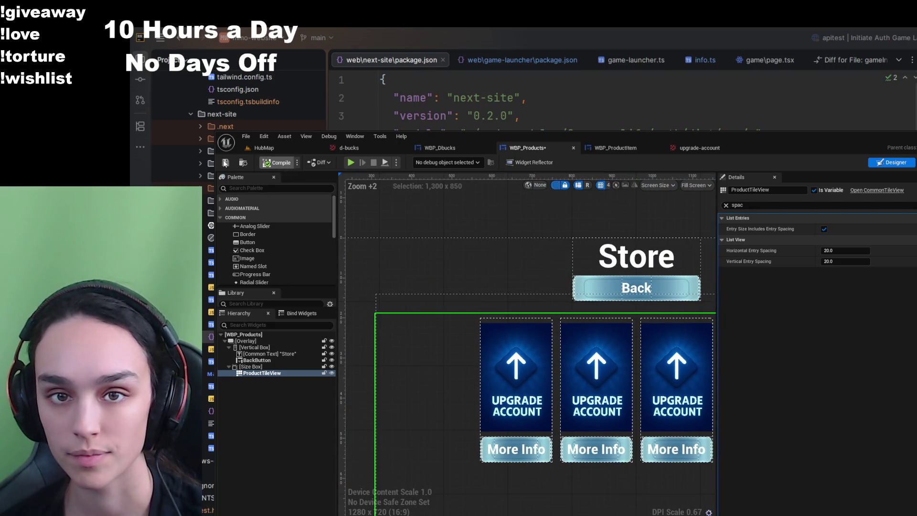
{"action": "scroll", "coordinate": [463, 370], "scroll_direction": "down", "scroll_amount": 2}
{"action": "scroll", "coordinate": [518, 411], "scroll_direction": "up", "scroll_amount": 2}
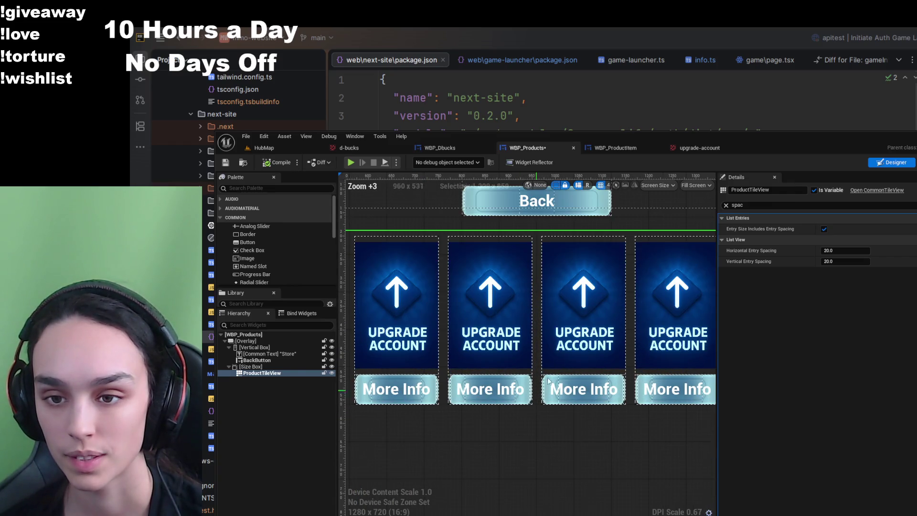
{"action": "scroll", "coordinate": [558, 416], "scroll_direction": "down", "scroll_amount": 1}
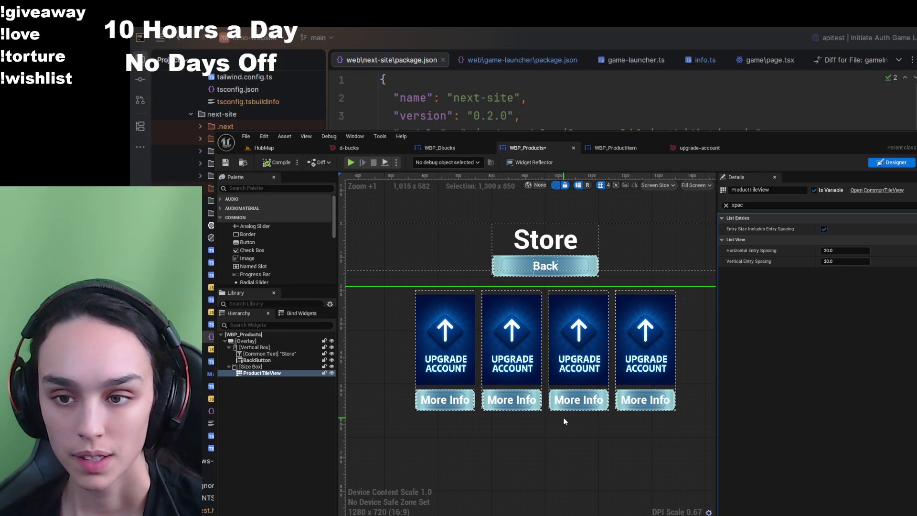
- Clear the WBP_ProductItem ProductImage to none and compile the card widget
{"action": "left_click", "coordinate": [616, 148]}
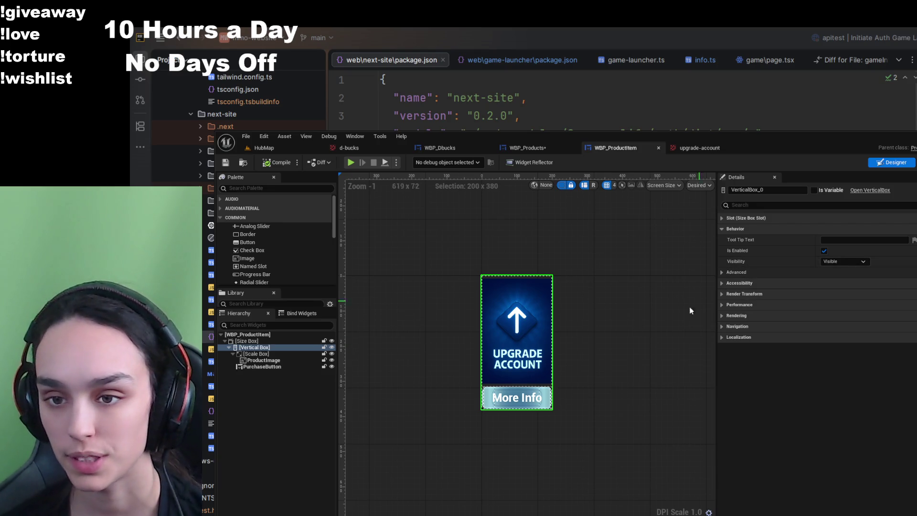
{"action": "left_click", "coordinate": [286, 360]}
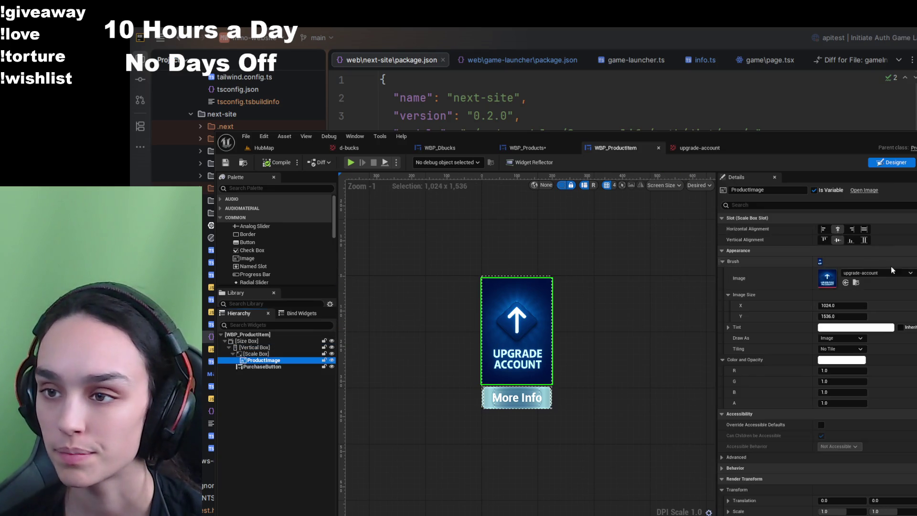
{"action": "left_click", "coordinate": [820, 262]}
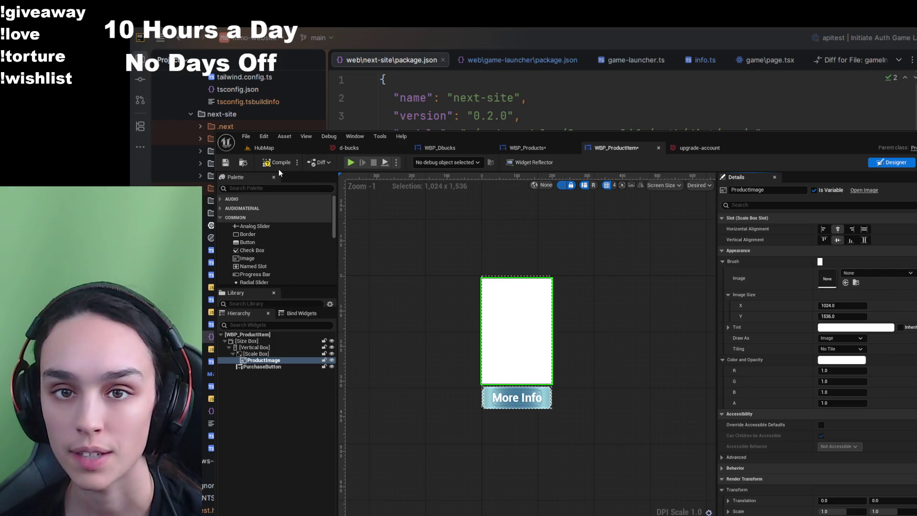
{"action": "left_click", "coordinate": [227, 163]}
- Save WBP_Products and switch to the HubMap level
{"action": "left_click", "coordinate": [528, 148]}
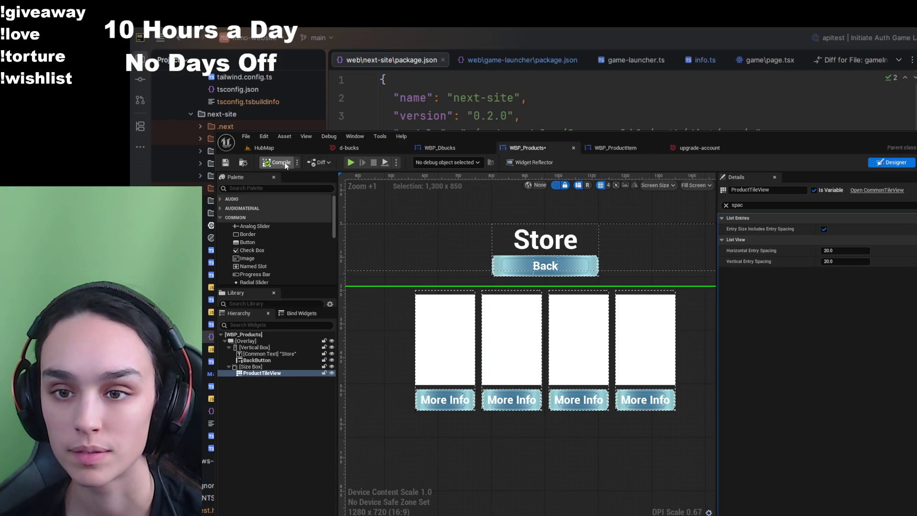
{"action": "left_click", "coordinate": [226, 163]}
{"action": "scroll", "coordinate": [425, 415], "scroll_direction": "down", "scroll_amount": 5}
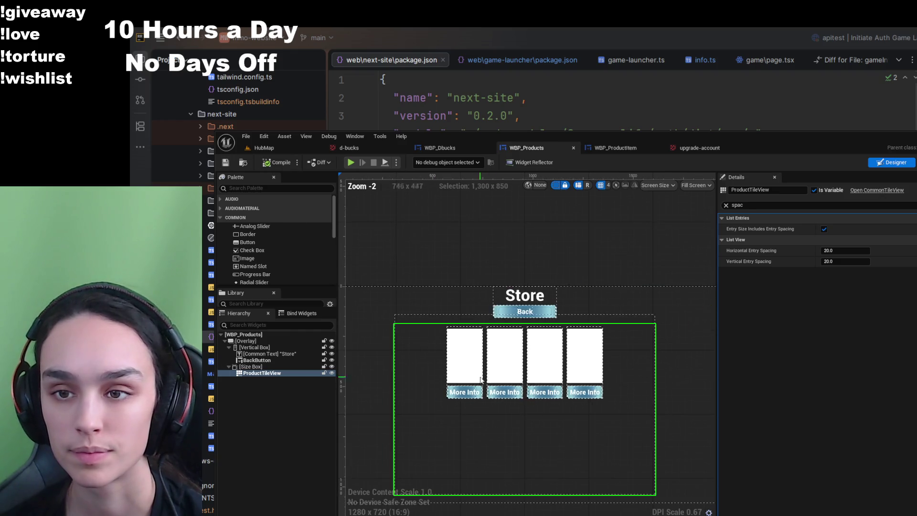
{"action": "left_click", "coordinate": [262, 148]}
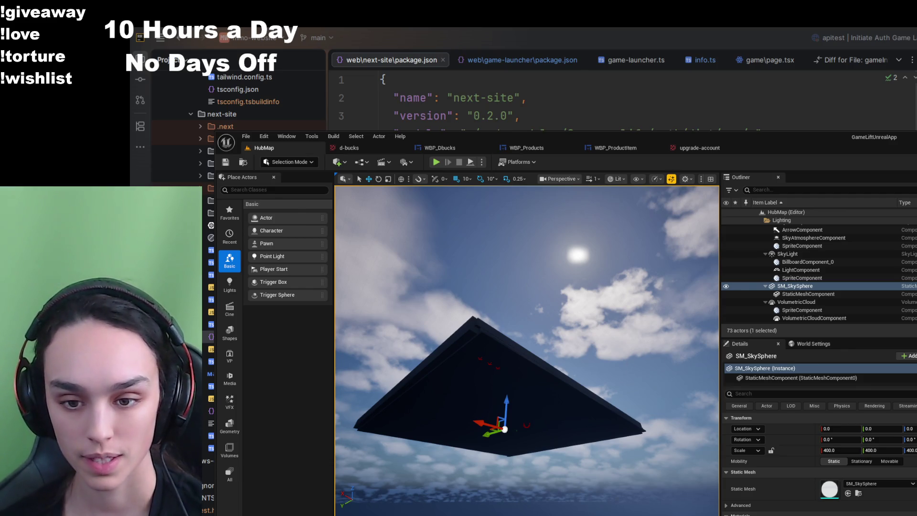
- Open config.js, then view the game-launcher.ts code and the game-launcher package.json
{"action": "scroll", "coordinate": [239, 133], "scroll_direction": "up", "scroll_amount": 5}
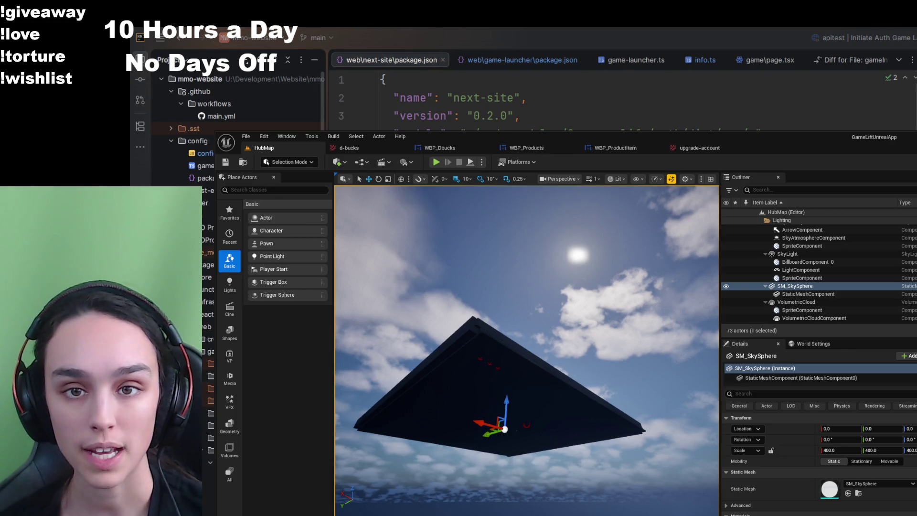
{"action": "double_click", "coordinate": [200, 153]}
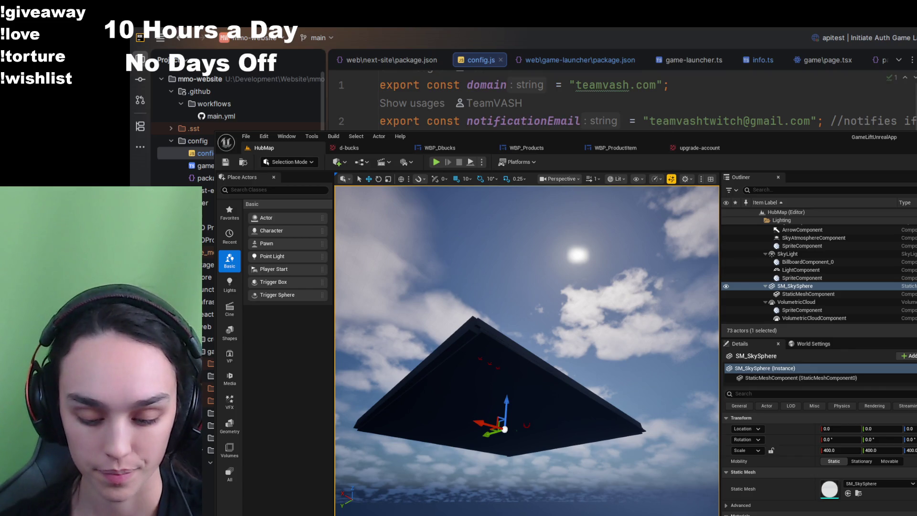
{"action": "left_click", "coordinate": [692, 60]}
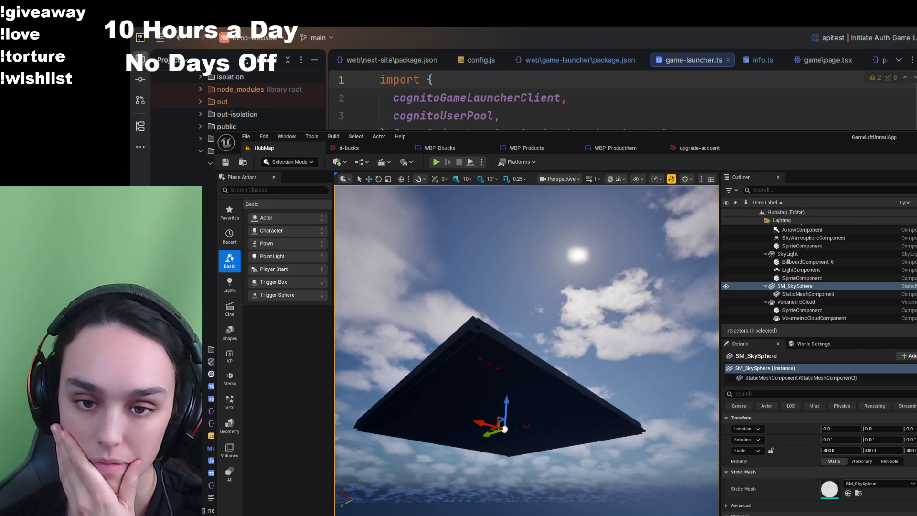
{"action": "left_click", "coordinate": [211, 411]}
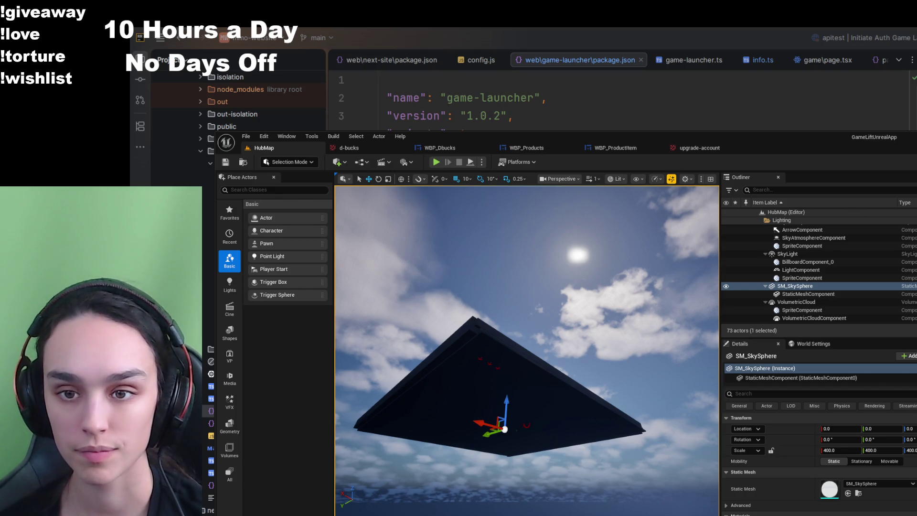
- Expand a project folder, review game-launcher.ts, and scroll the Project tree toward tsconfig.json
{"action": "left_click", "coordinate": [467, 98]}
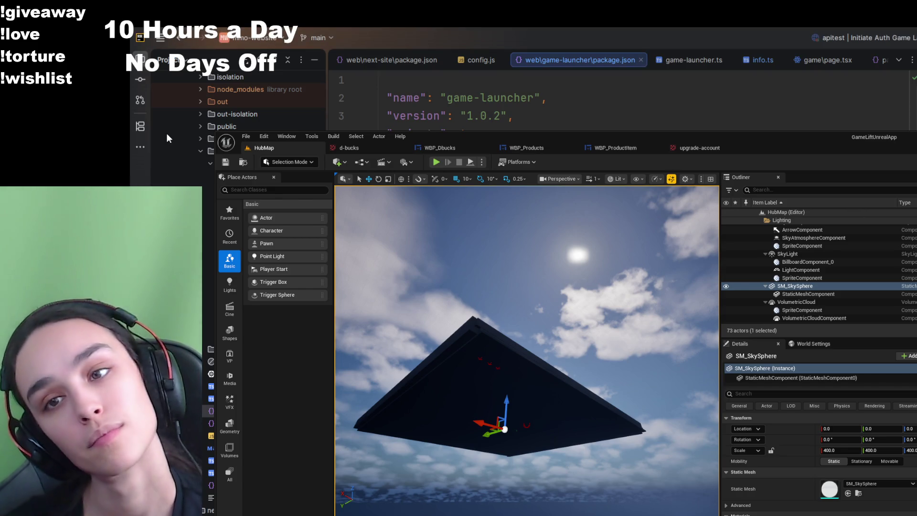
{"action": "scroll", "coordinate": [490, 94], "scroll_direction": "right", "scroll_amount": 4}
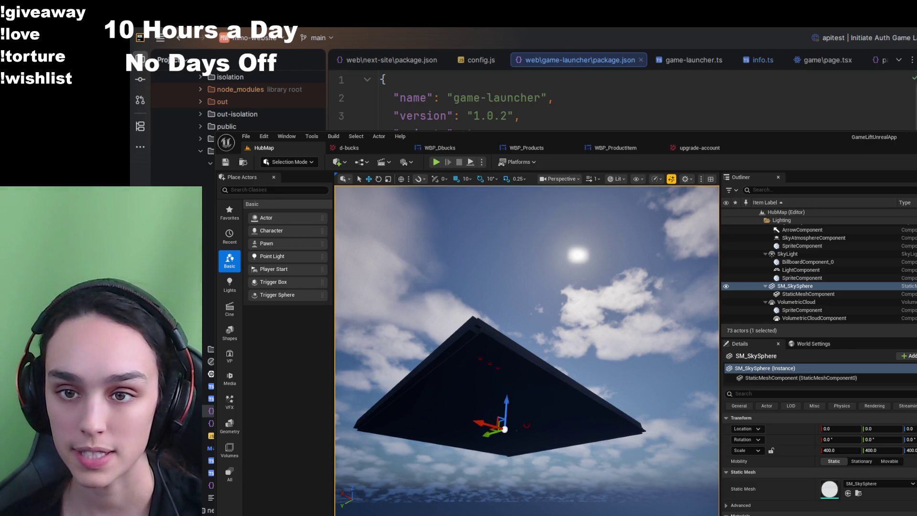
{"action": "scroll", "coordinate": [490, 98], "scroll_direction": "left", "scroll_amount": 4}
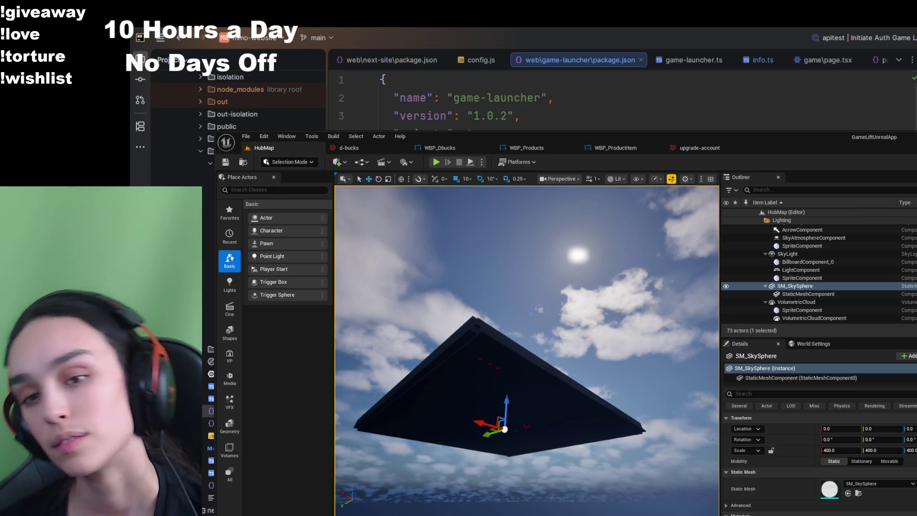
{"action": "scroll", "coordinate": [239, 105], "scroll_direction": "up", "scroll_amount": 5}
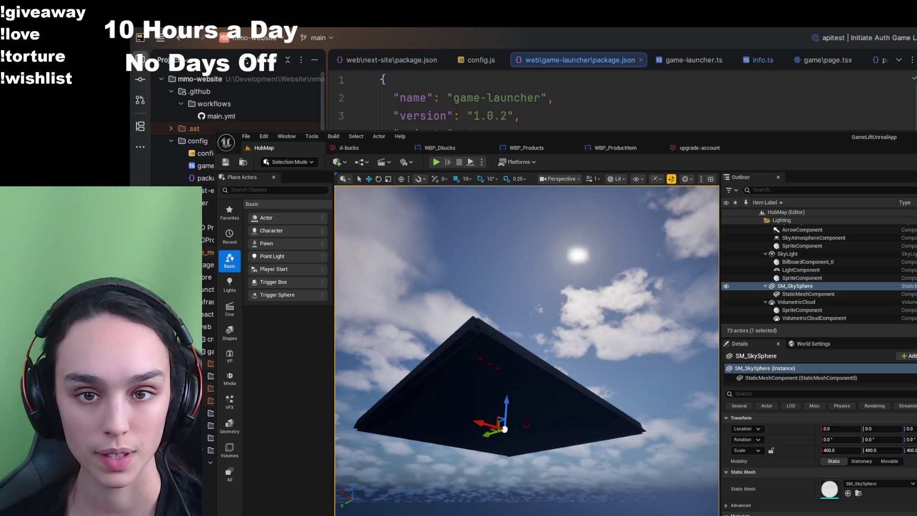
{"action": "left_click", "coordinate": [182, 216]}
{"action": "left_click", "coordinate": [695, 60]}
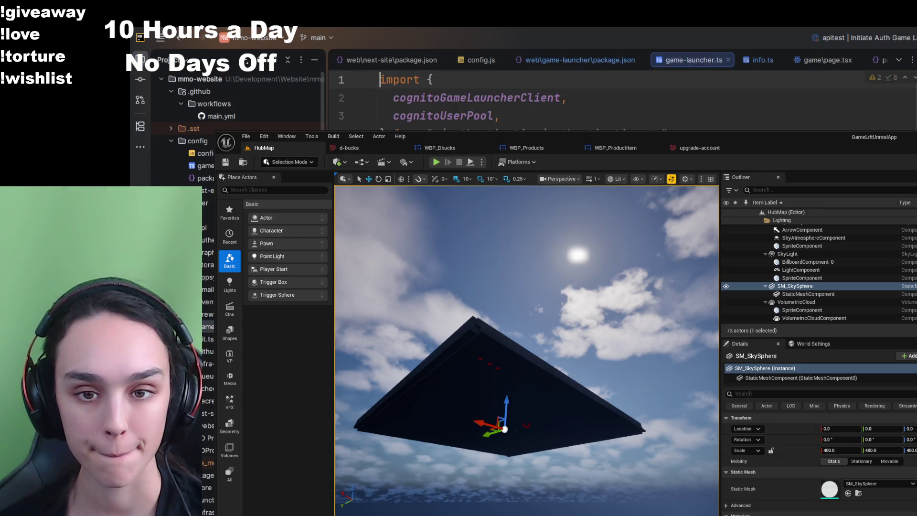
{"action": "scroll", "coordinate": [526, 101], "scroll_direction": "down", "scroll_amount": 5}
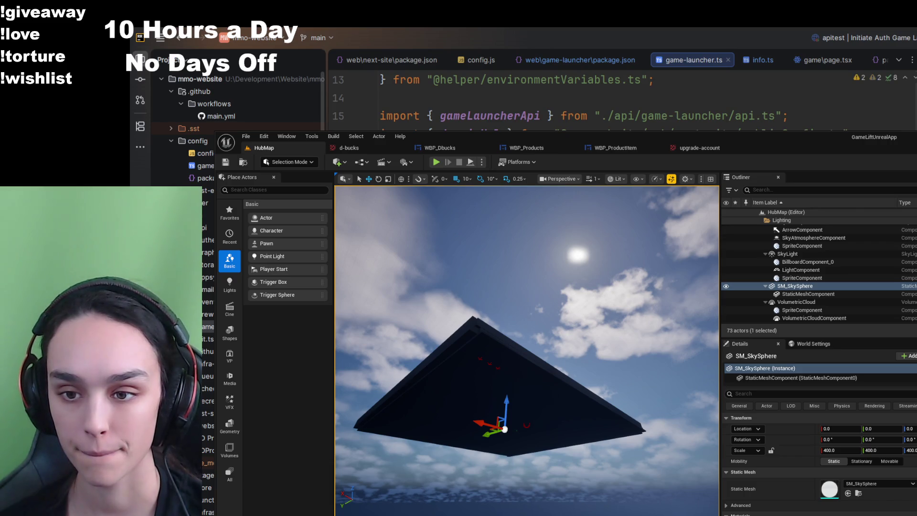
{"action": "scroll", "coordinate": [525, 100], "scroll_direction": "up", "scroll_amount": 5}
{"action": "key", "text": "alt+Tab"}
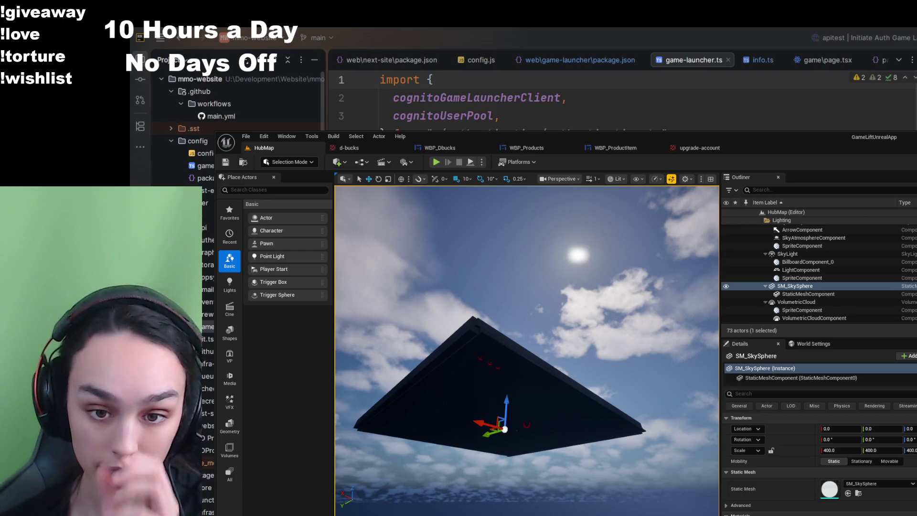
{"action": "scroll", "coordinate": [239, 103], "scroll_direction": "down", "scroll_amount": 10}
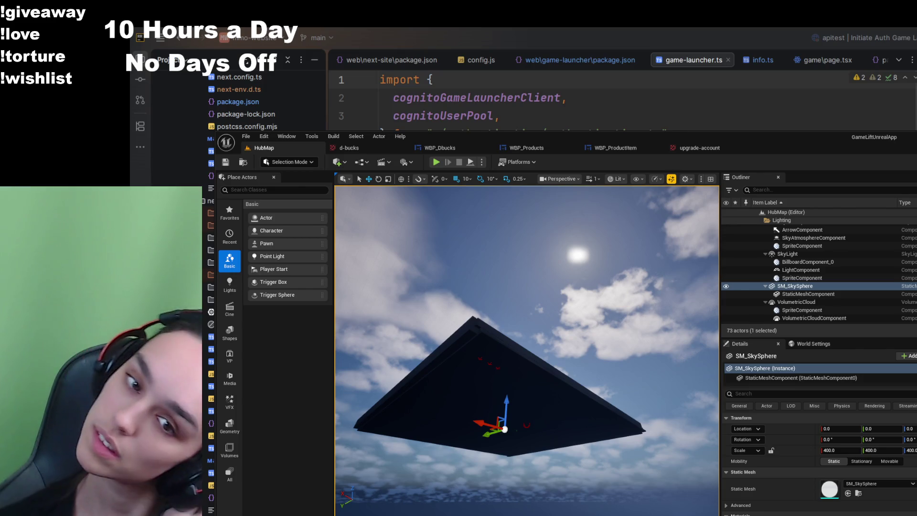
{"action": "scroll", "coordinate": [239, 100], "scroll_direction": "down", "scroll_amount": 3}
{"action": "scroll", "coordinate": [239, 100], "scroll_direction": "down", "scroll_amount": 3}
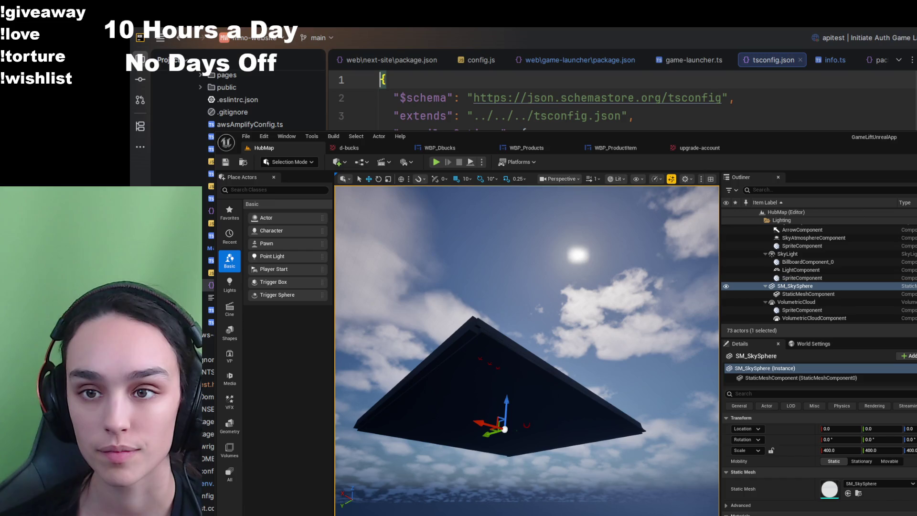
- View the launcher's tauri.conf.json, then return to the game-launcher package.json
{"action": "scroll", "coordinate": [239, 101], "scroll_direction": "down", "scroll_amount": 5}
{"action": "scroll", "coordinate": [239, 100], "scroll_direction": "up", "scroll_amount": 5}
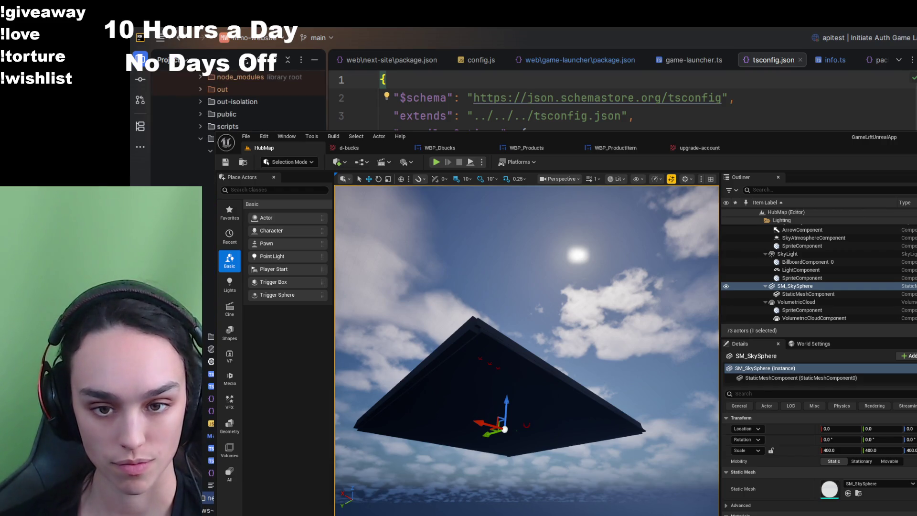
{"action": "scroll", "coordinate": [239, 100], "scroll_direction": "down", "scroll_amount": 3}
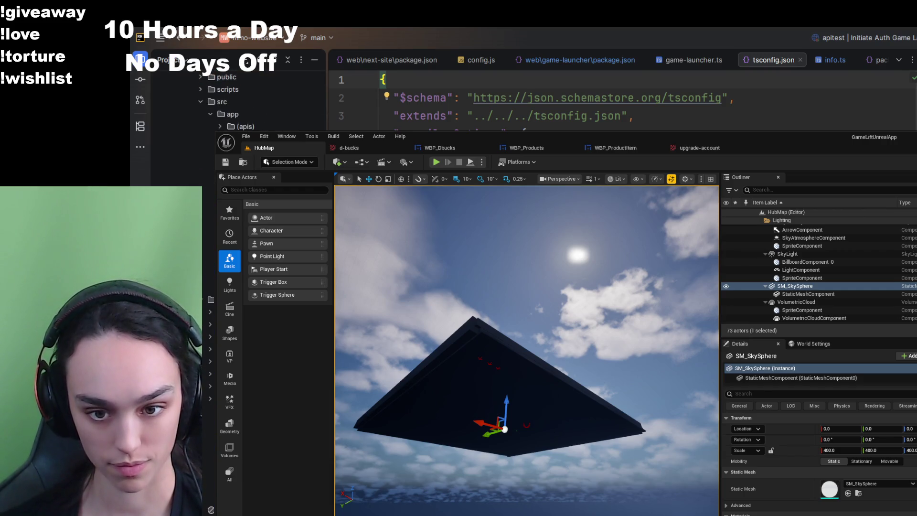
{"action": "key", "text": "ctrl+alt+Right"}
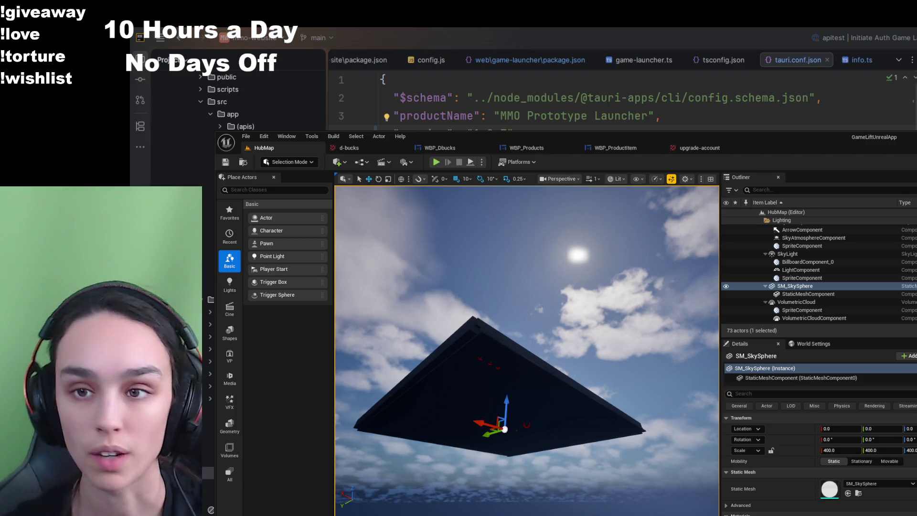
{"action": "key", "text": "ctrl+alt+Left"}
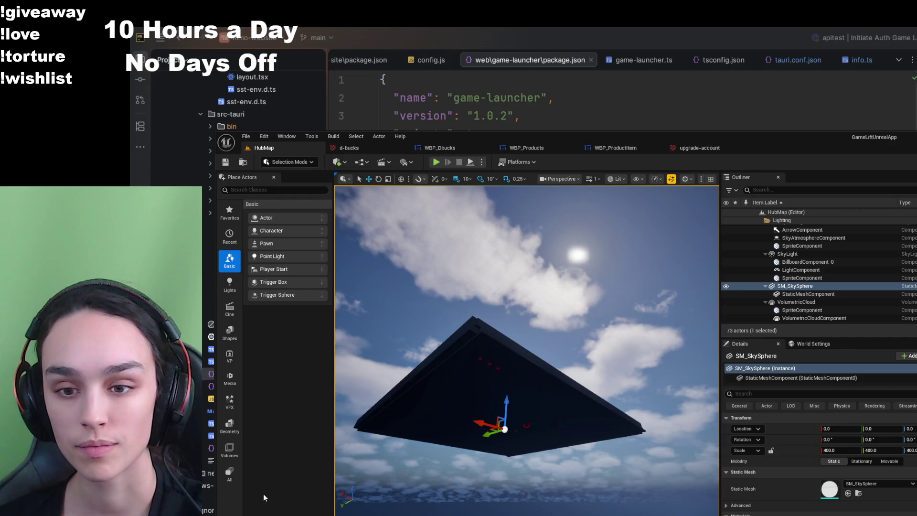
- Browse the Store folder in the Content Drawer, then bring WebStorm's package.json forward
{"action": "key", "text": "ctrl+space"}
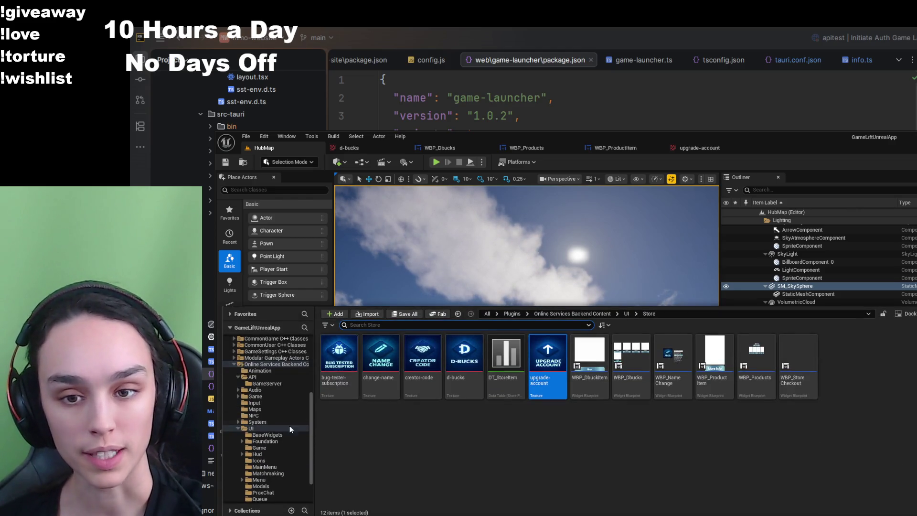
{"action": "scroll", "coordinate": [253, 450], "scroll_direction": "down", "scroll_amount": 3}
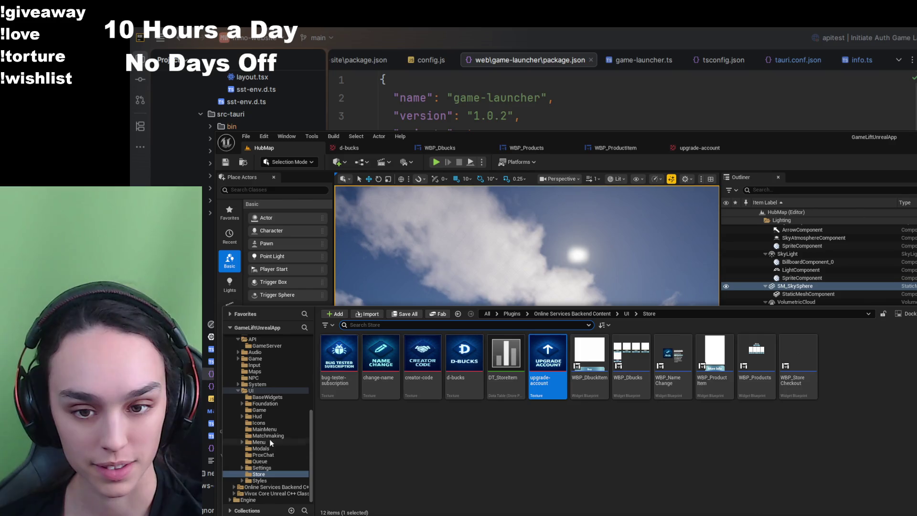
{"action": "scroll", "coordinate": [270, 441], "scroll_direction": "up", "scroll_amount": 5}
{"action": "key", "text": "alt+Tab"}
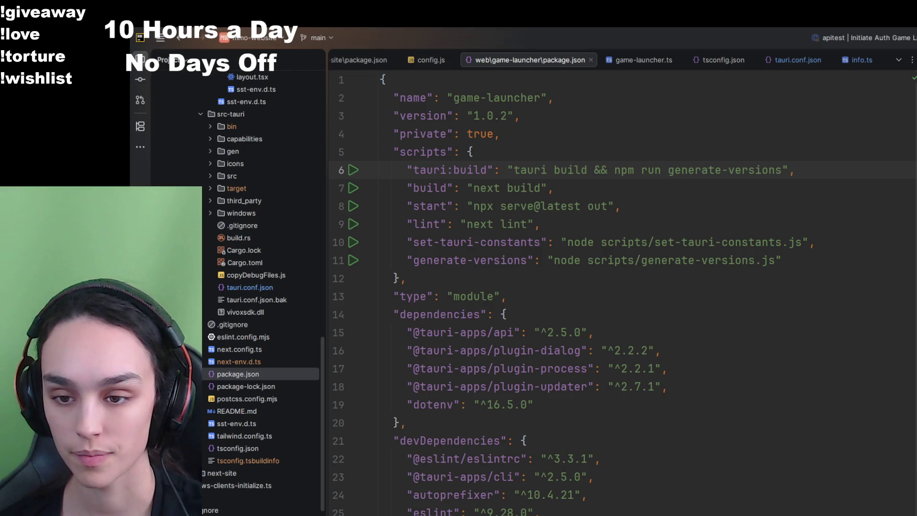
- Open game-launcher.ts from the infra folder and view its imports at the top
{"action": "scroll", "coordinate": [236, 396], "scroll_direction": "up", "scroll_amount": 15}
{"action": "scroll", "coordinate": [239, 282], "scroll_direction": "up", "scroll_amount": 3}
{"action": "scroll", "coordinate": [573, 287], "scroll_direction": "down", "scroll_amount": 1}
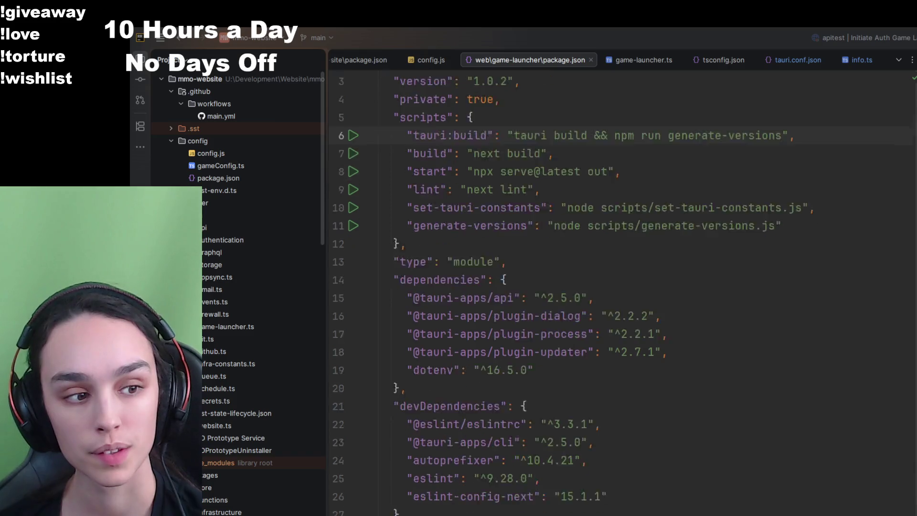
{"action": "scroll", "coordinate": [574, 287], "scroll_direction": "up", "scroll_amount": 1}
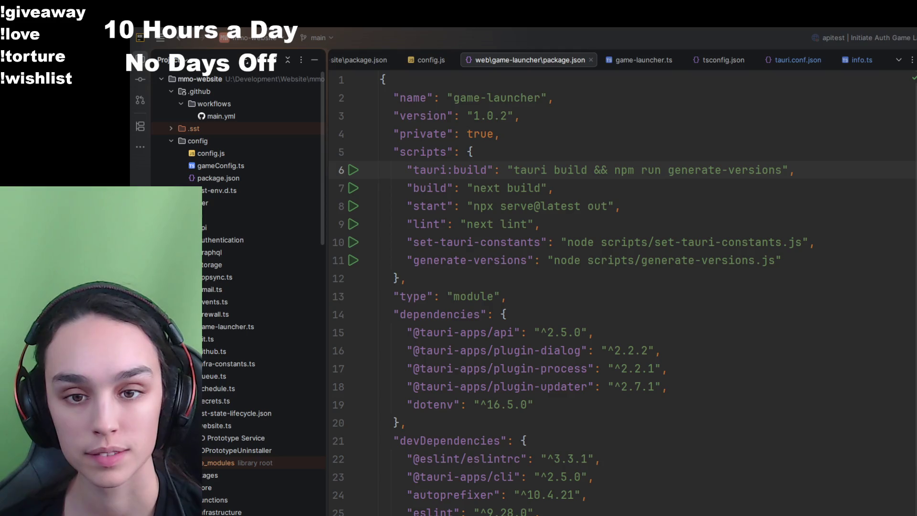
{"action": "double_click", "coordinate": [227, 326]}
{"action": "scroll", "coordinate": [553, 375], "scroll_direction": "down", "scroll_amount": 4}
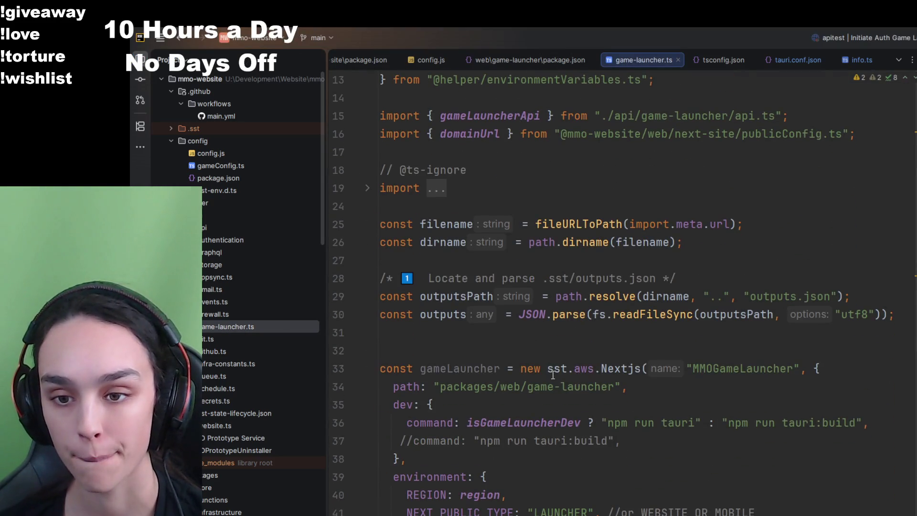
{"action": "scroll", "coordinate": [550, 376], "scroll_direction": "up", "scroll_amount": 4}
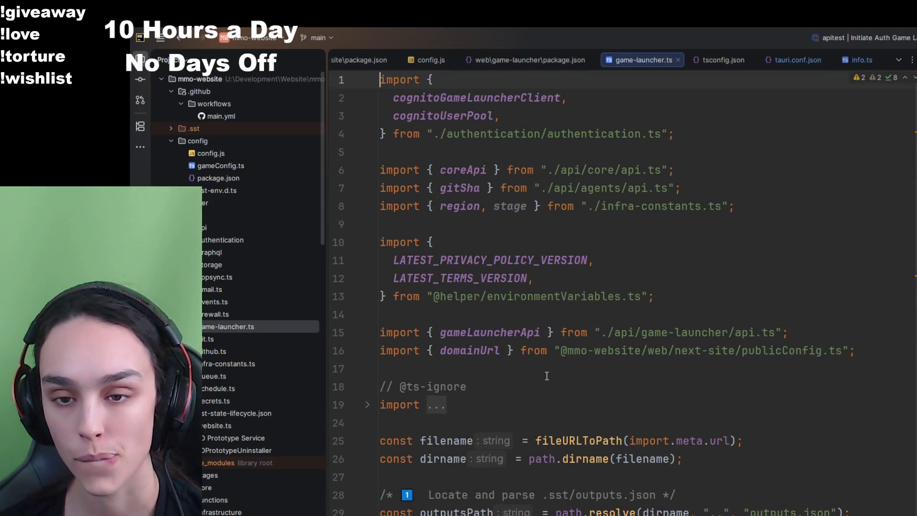